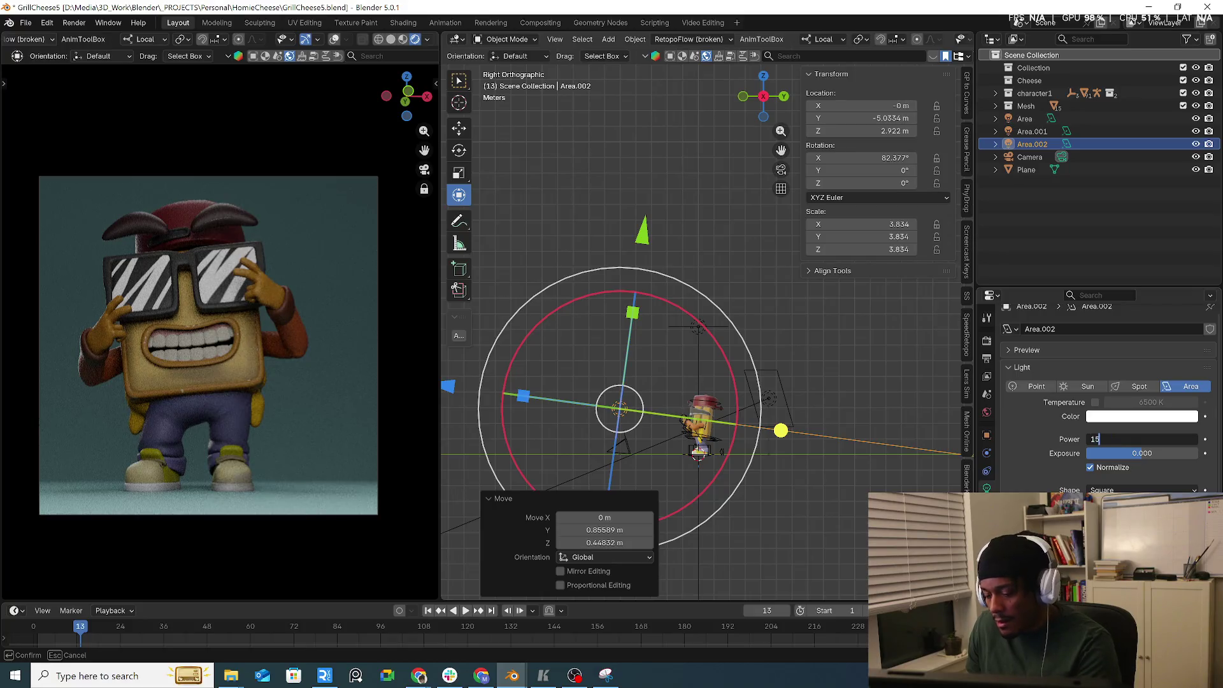
- Set Area.002's power to 150 and the main Area light's power to 200
{"action": "type", "text": "0.000"}
{"action": "key", "text": "Return"}
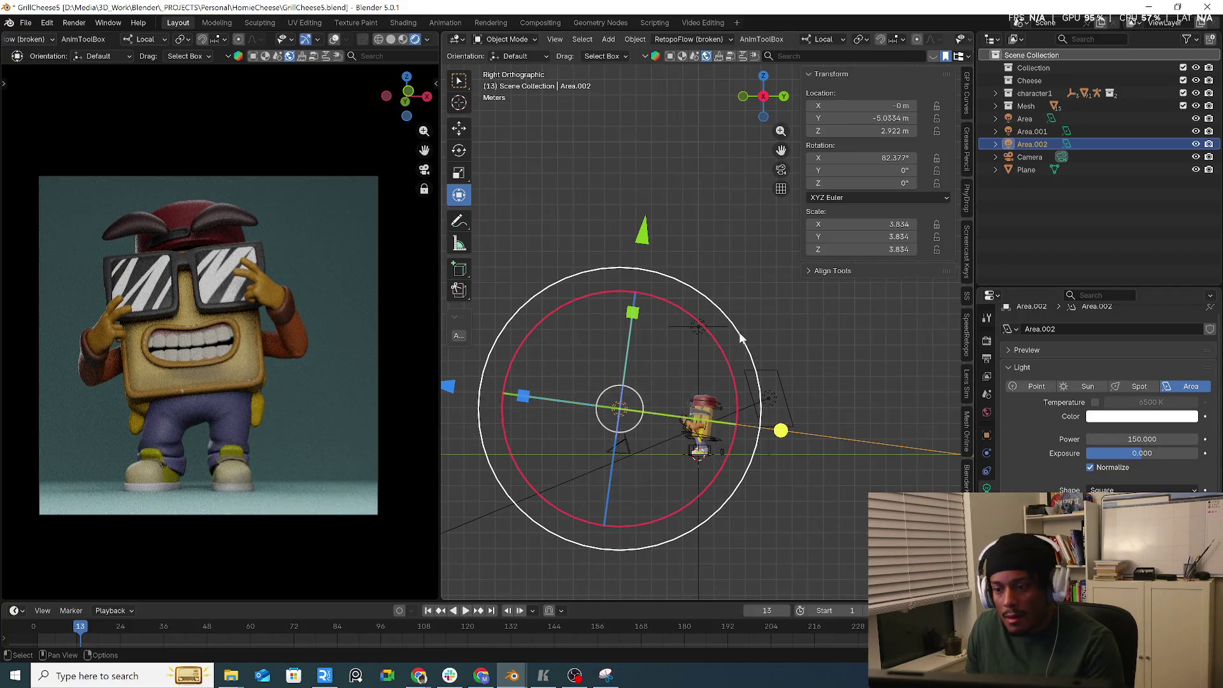
{"action": "left_click", "coordinate": [727, 327]}
{"action": "double_click", "coordinate": [1131, 440]}
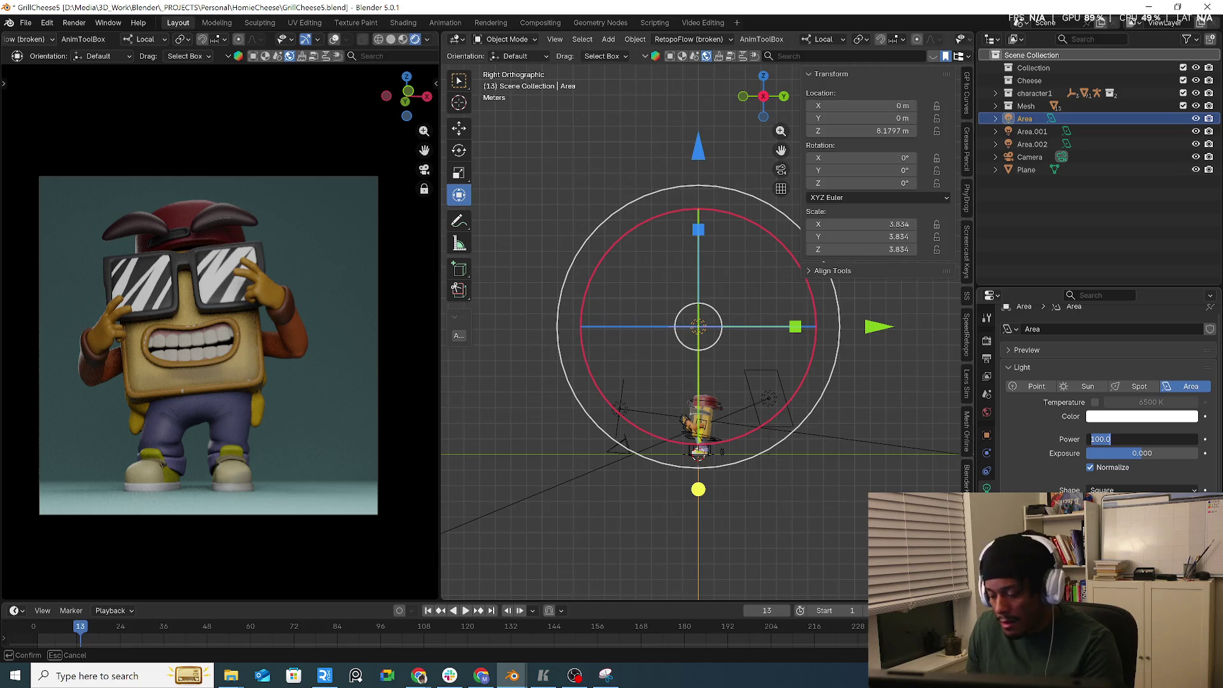
{"action": "type", "text": "200.000"}
{"action": "key", "text": "Return"}
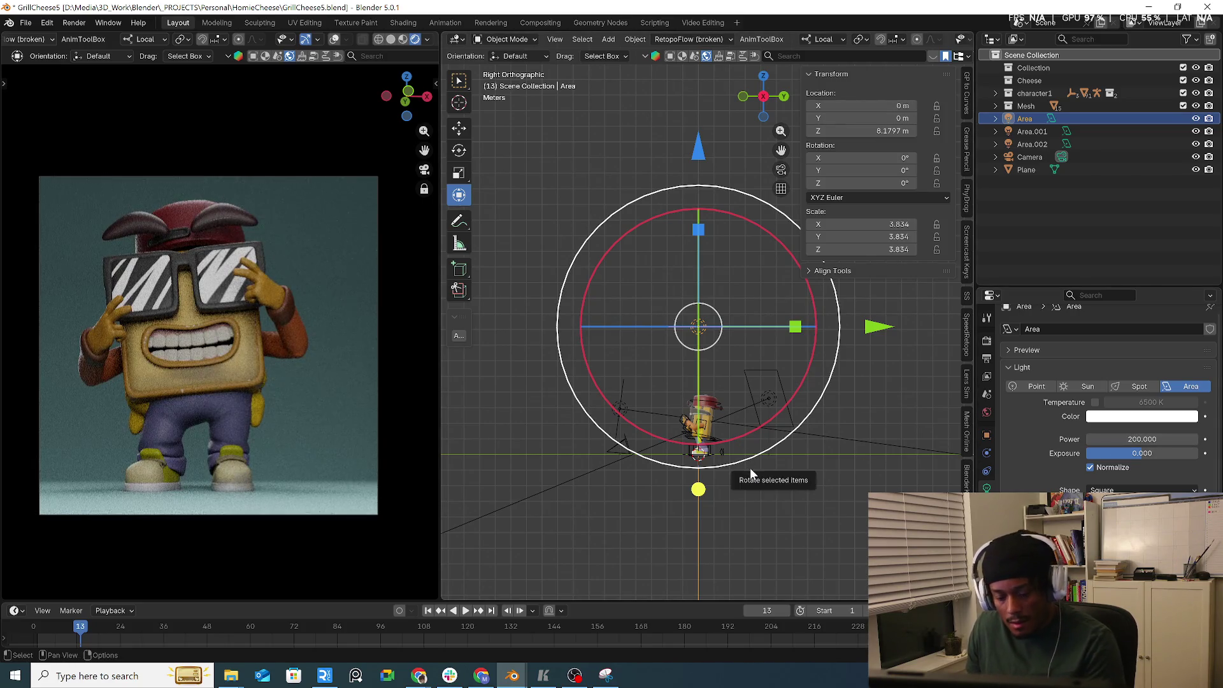
- Raise the main Area light higher above the character, to Z 11.379 m
{"action": "key", "text": "g"}
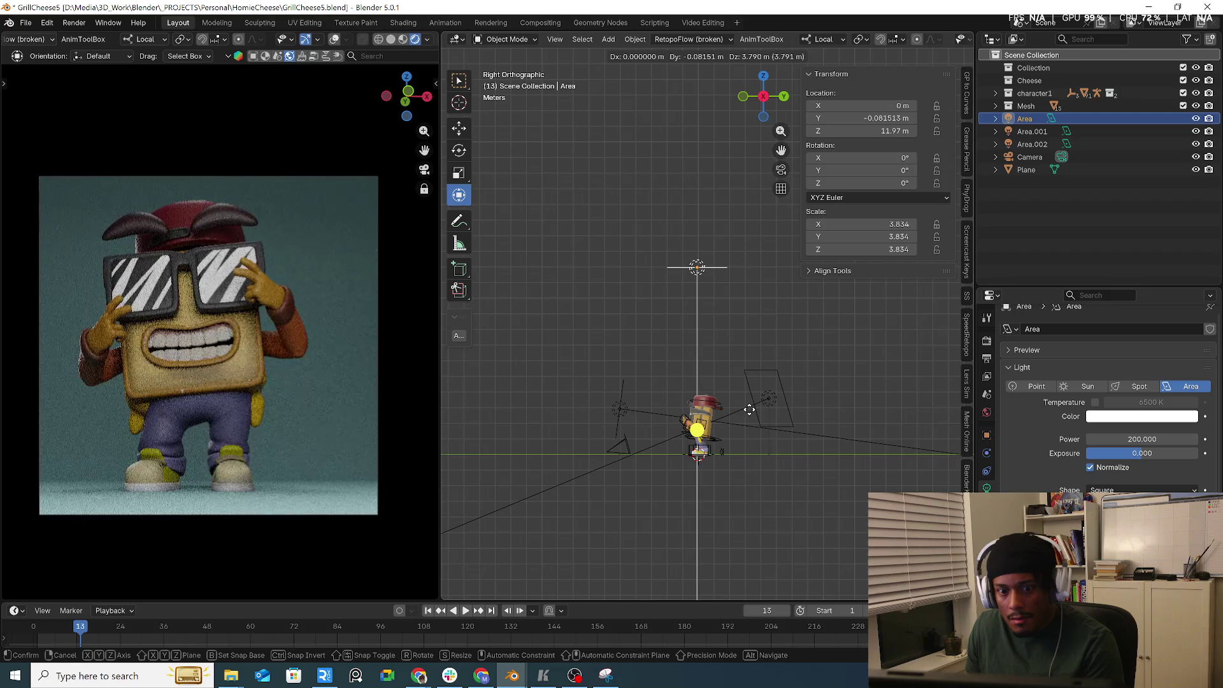
{"action": "left_click", "coordinate": [752, 421]}
{"action": "key", "text": "KP_Decimal"}
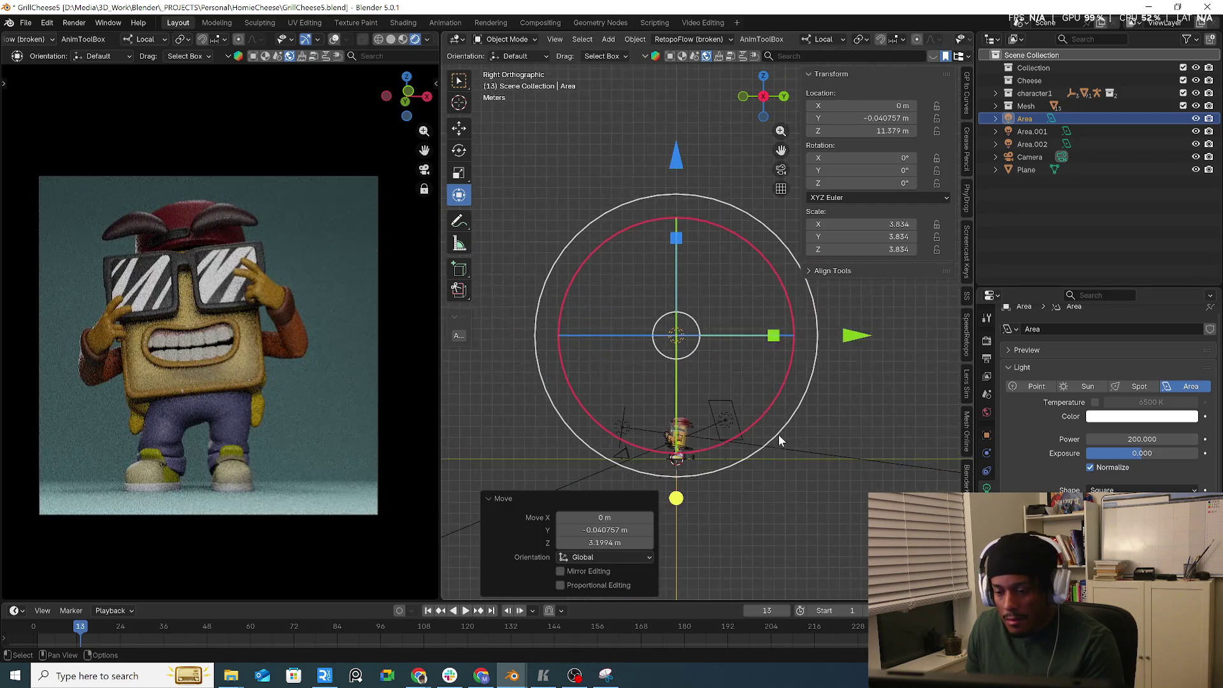
- Duplicate the Area light as Area.003, tilt it about 28° and place it in front of the character
{"action": "key", "text": "shift+d"}
{"action": "left_click", "coordinate": [822, 456]}
{"action": "key", "text": "r"}
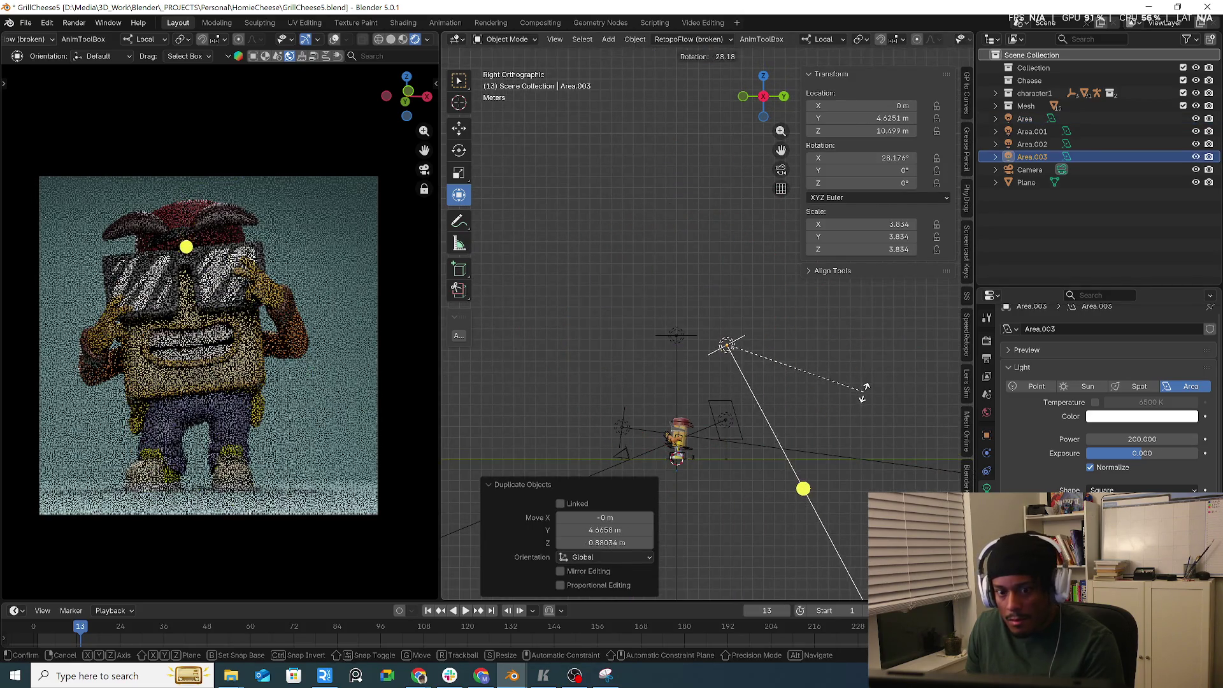
{"action": "left_click", "coordinate": [866, 390]}
{"action": "key", "text": "g"}
{"action": "left_click", "coordinate": [889, 394]}
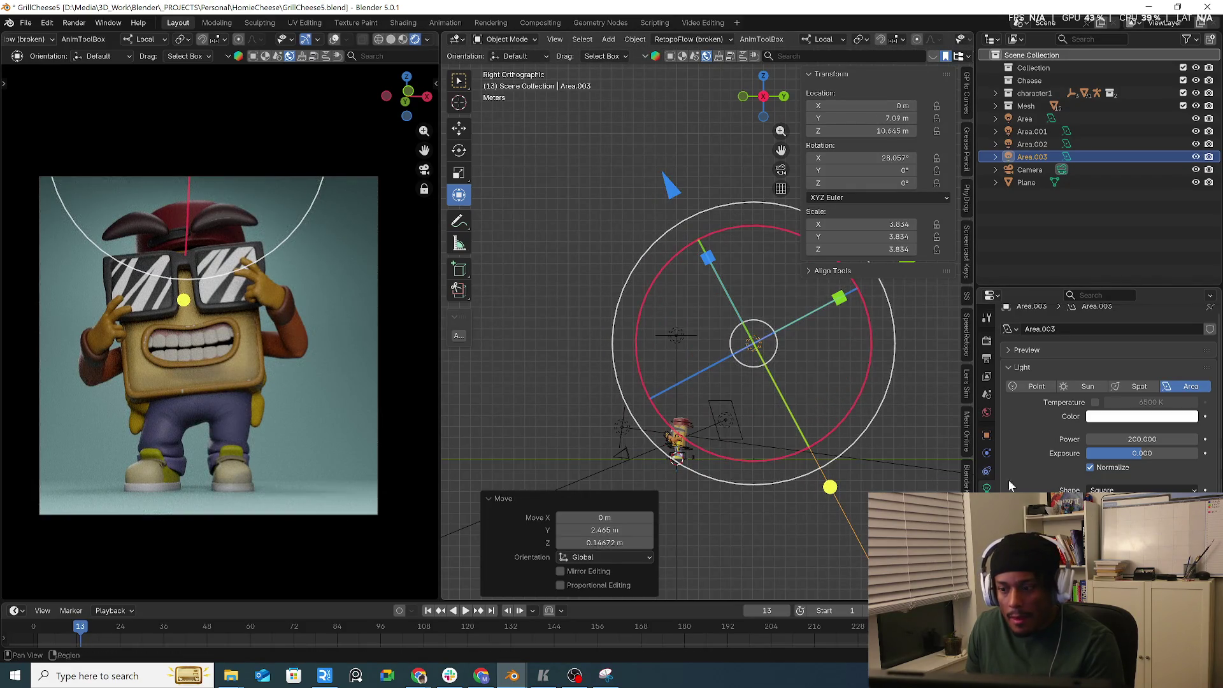
- Set Area.003's power to 500 and raise it to Y 7.4128 m, Z 12.465 m
{"action": "left_click", "coordinate": [1149, 439]}
{"action": "type", "text": "00"}
{"action": "key", "text": "Return"}
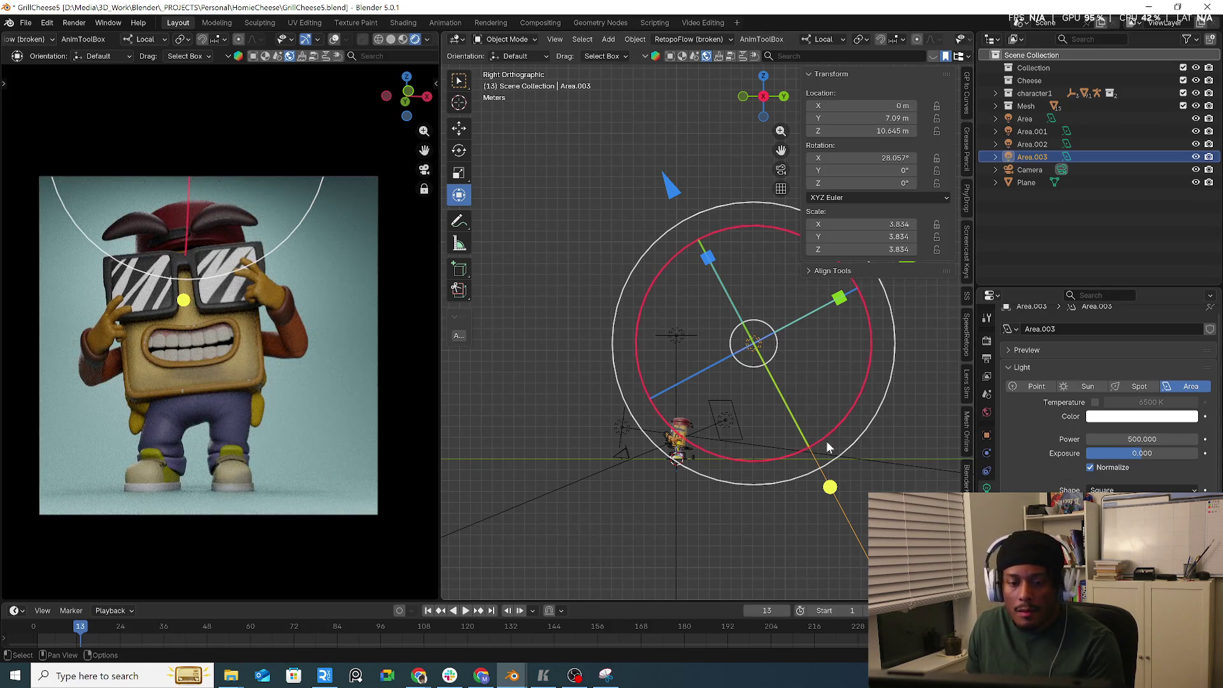
{"action": "key", "text": "g"}
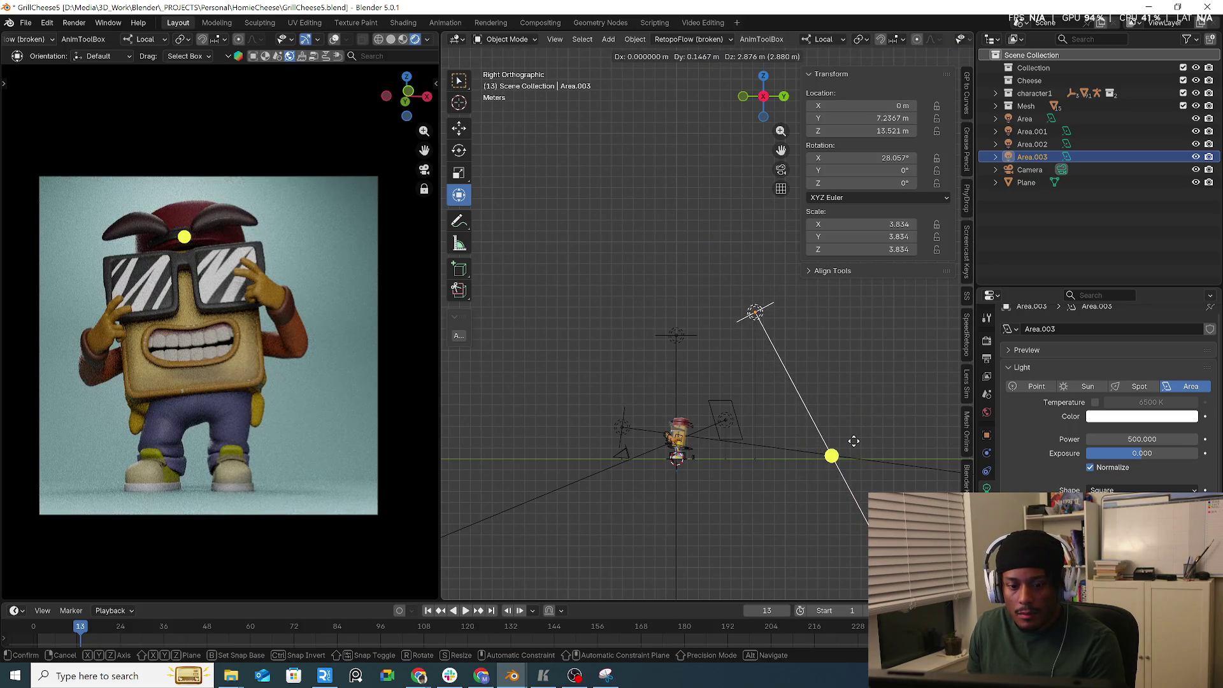
{"action": "left_click", "coordinate": [855, 451]}
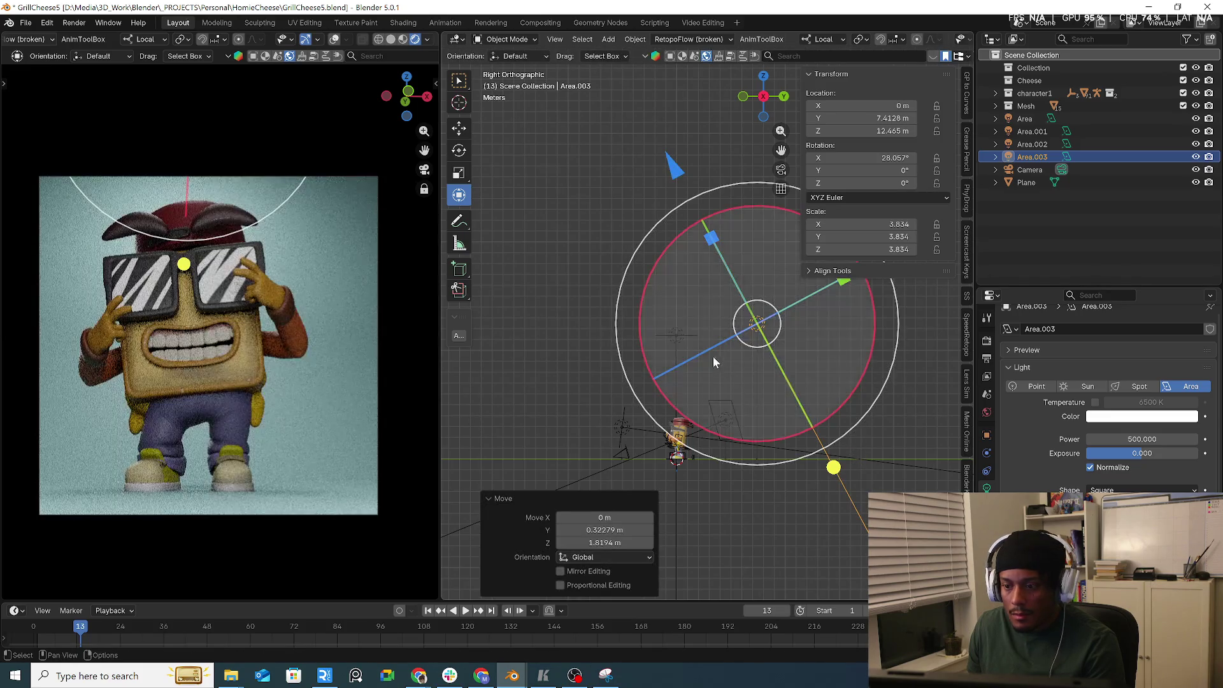
{"action": "left_click", "coordinate": [687, 334]}
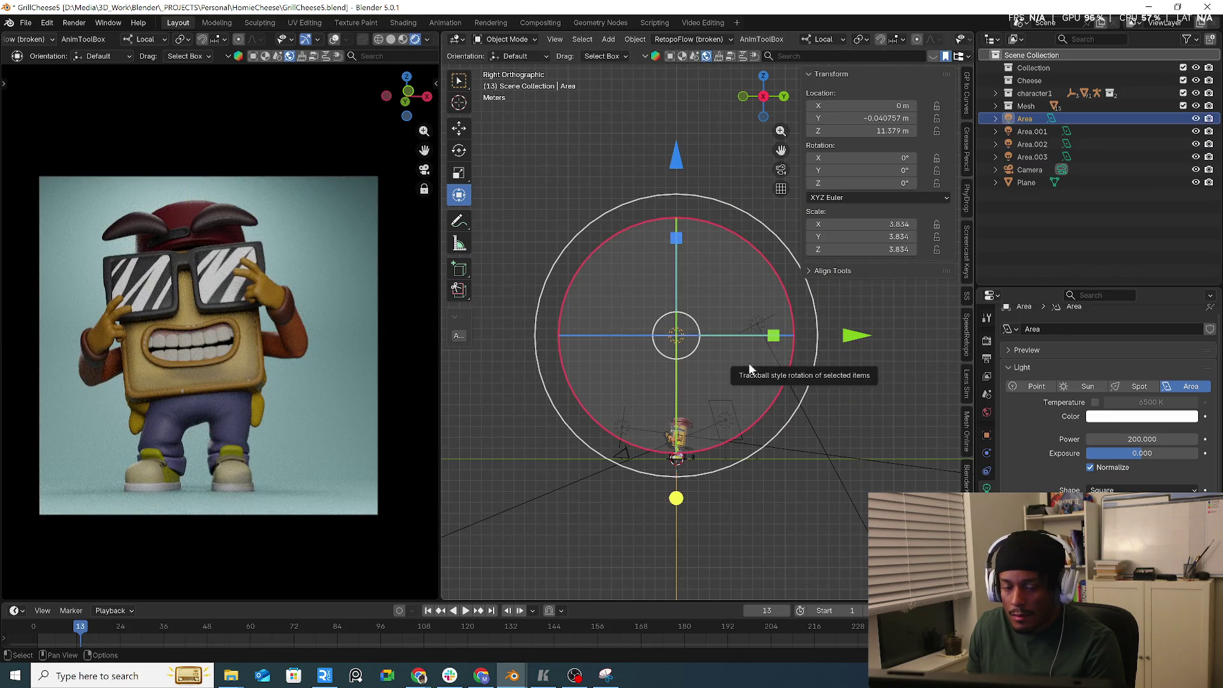
- Move the main Area light back to Y -3.2687 m, Z 12.758 m and tilt it about 8° on X
{"action": "key", "text": "g"}
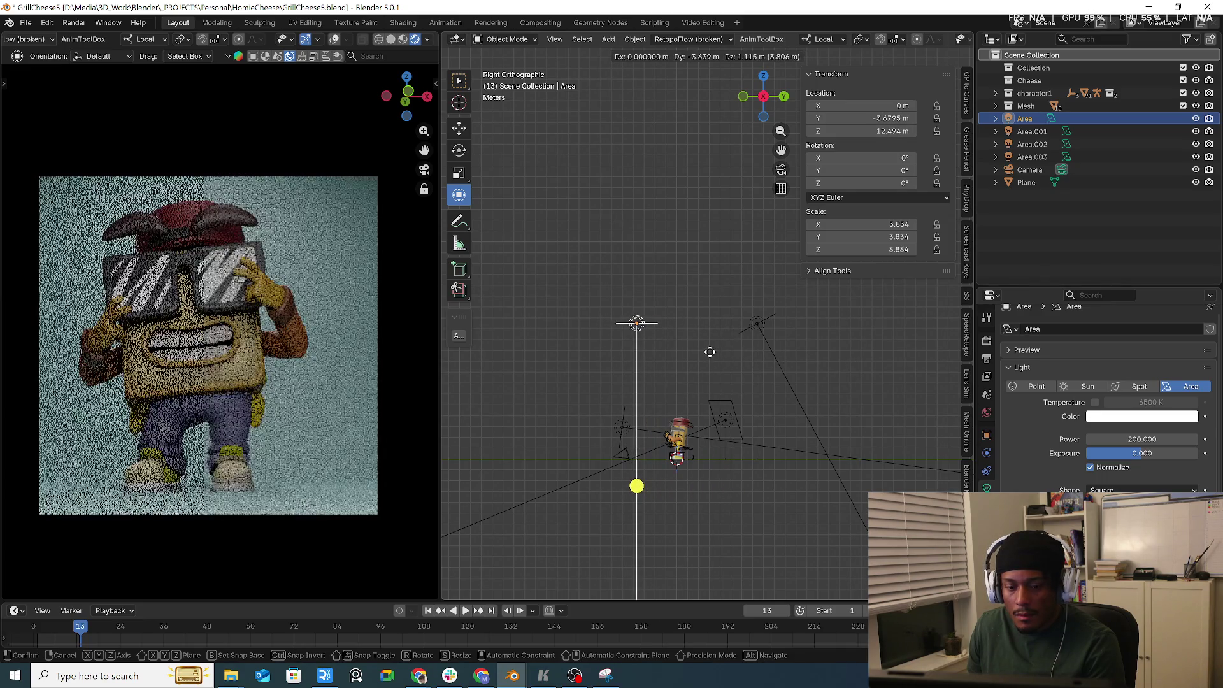
{"action": "left_click", "coordinate": [713, 350]}
{"action": "key", "text": "r"}
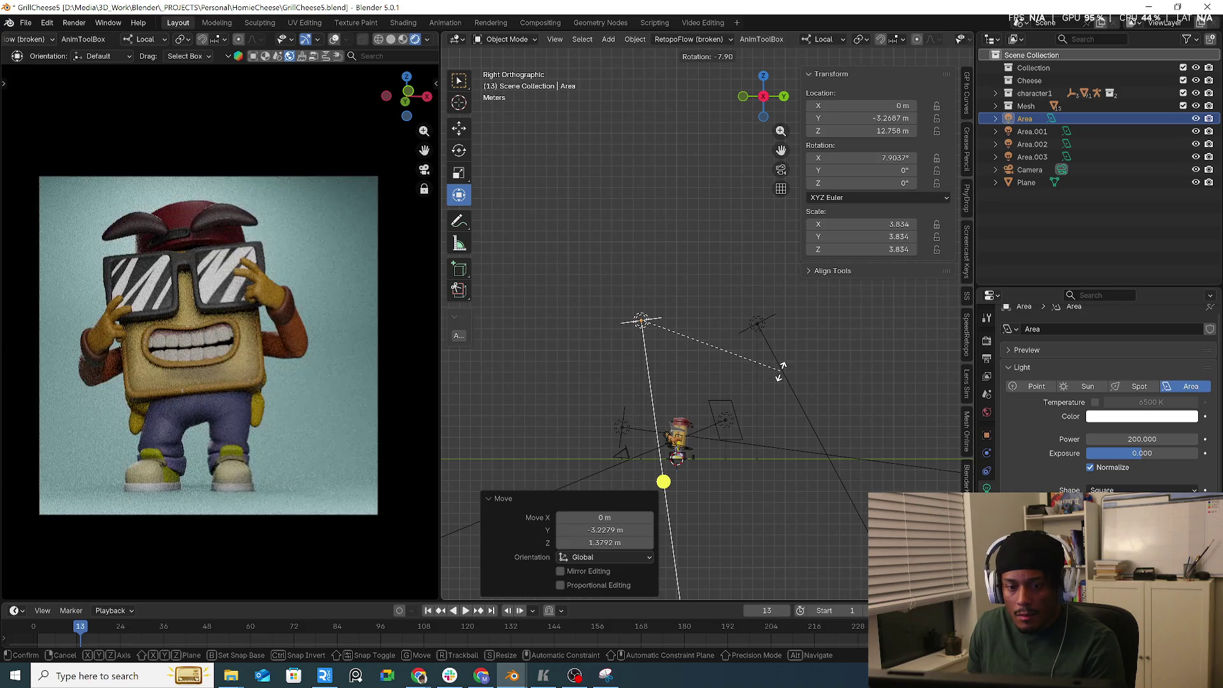
{"action": "left_click", "coordinate": [785, 367]}
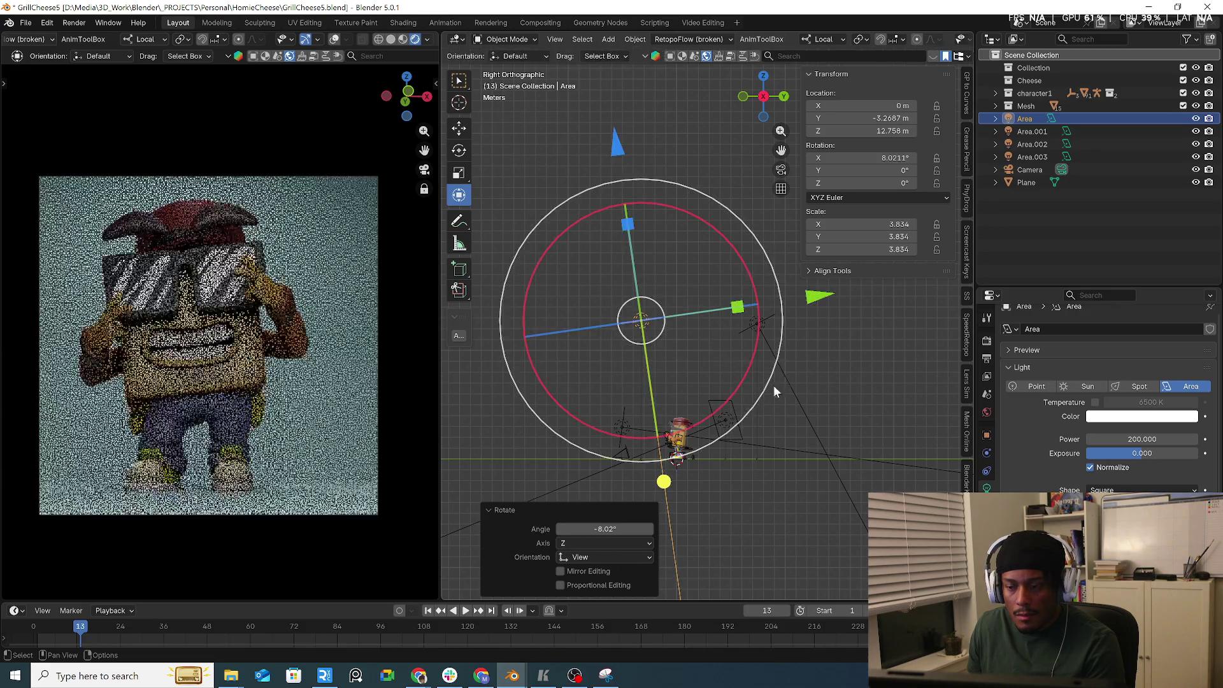
{"action": "left_click", "coordinate": [726, 417]}
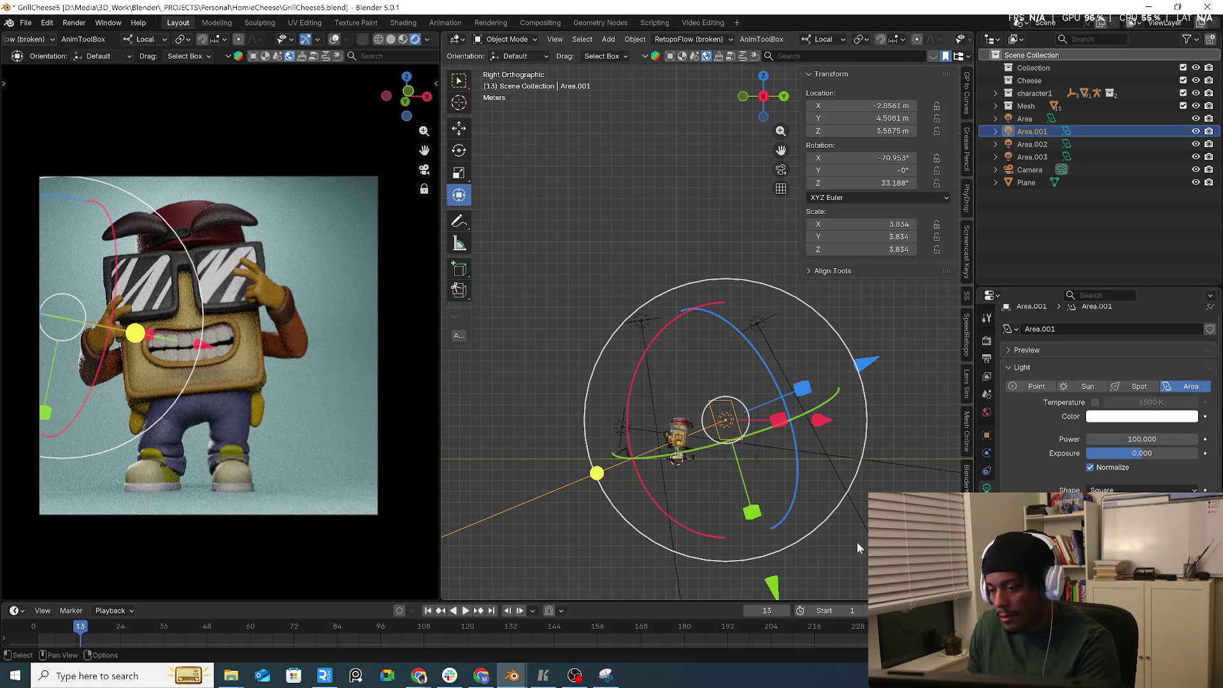
- In top view, move and turn the Area.001 side light around the character
{"action": "left_click", "coordinate": [757, 324]}
{"action": "key", "text": "KP_7"}
{"action": "left_click", "coordinate": [769, 385]}
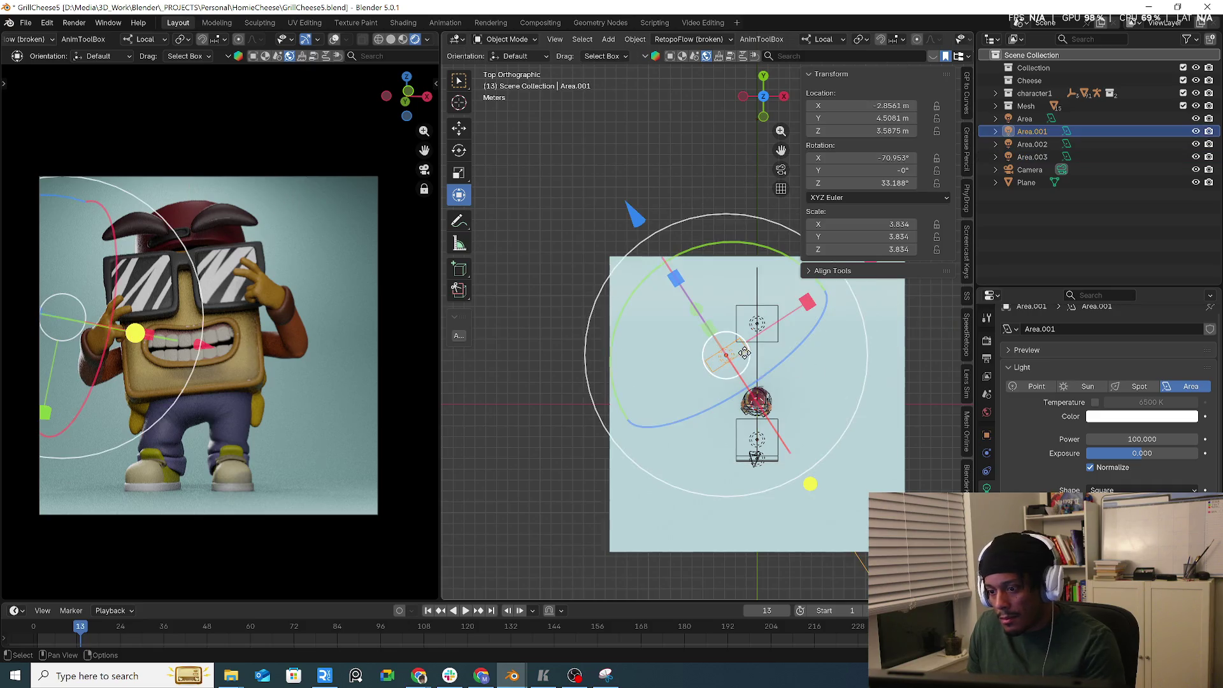
{"action": "key", "text": "g"}
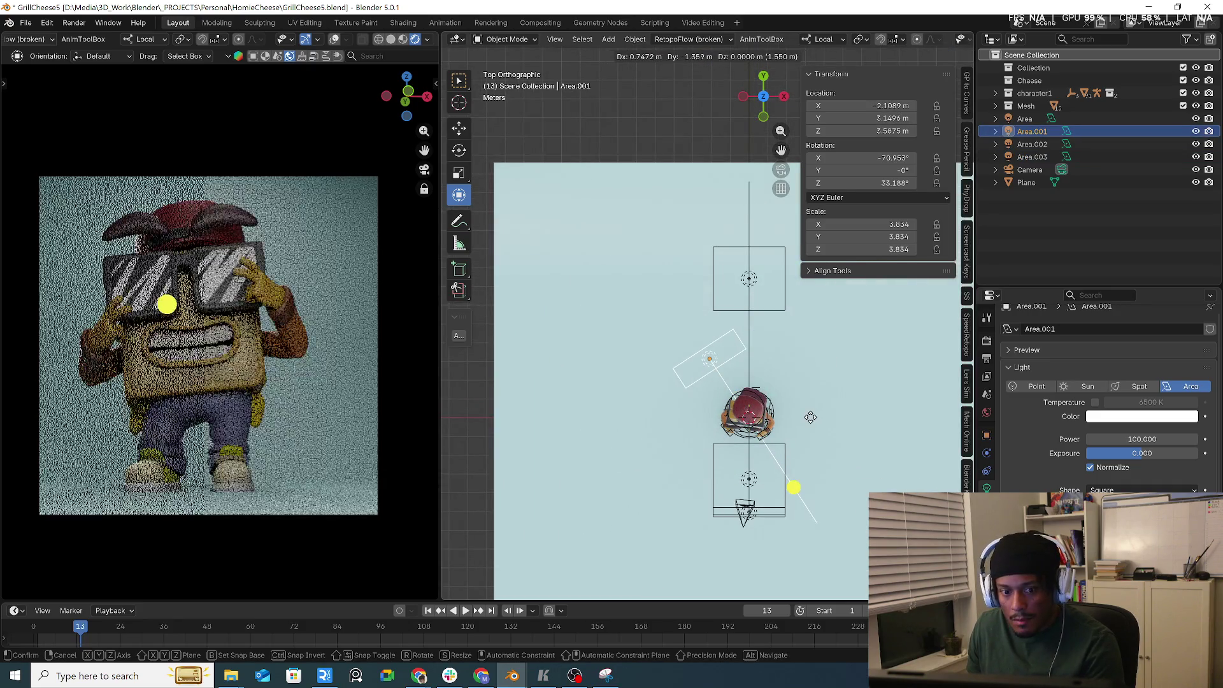
{"action": "left_click", "coordinate": [801, 418]}
{"action": "key", "text": "r"}
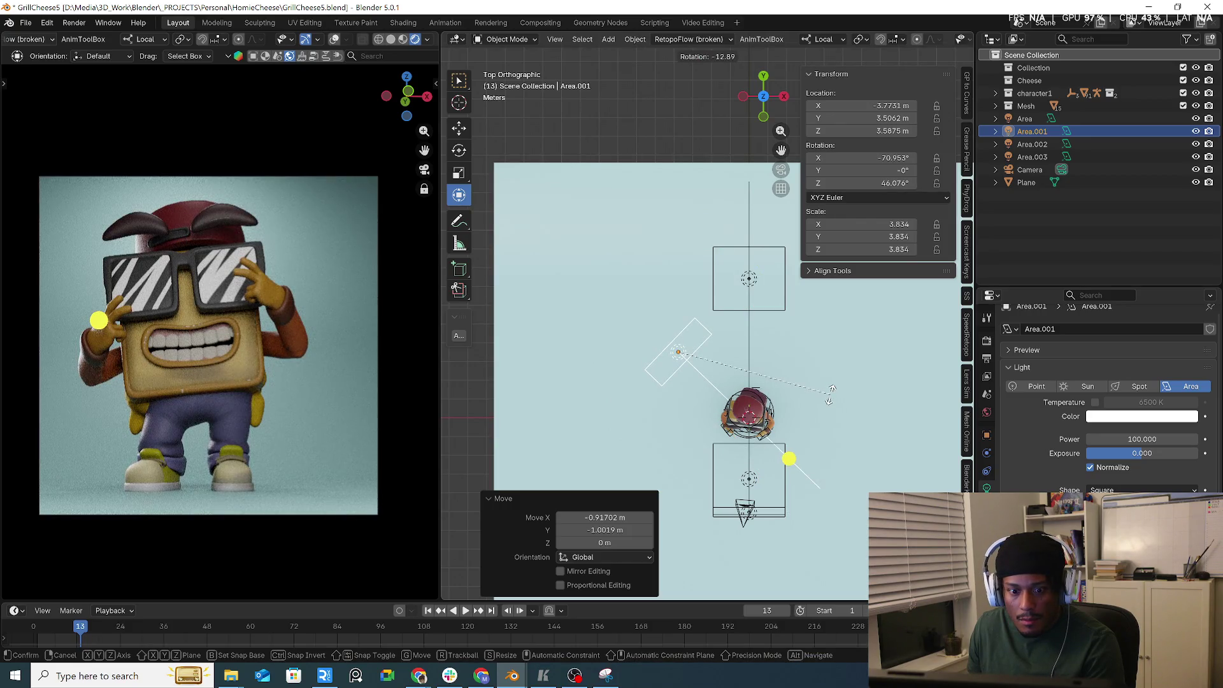
{"action": "left_click", "coordinate": [830, 394]}
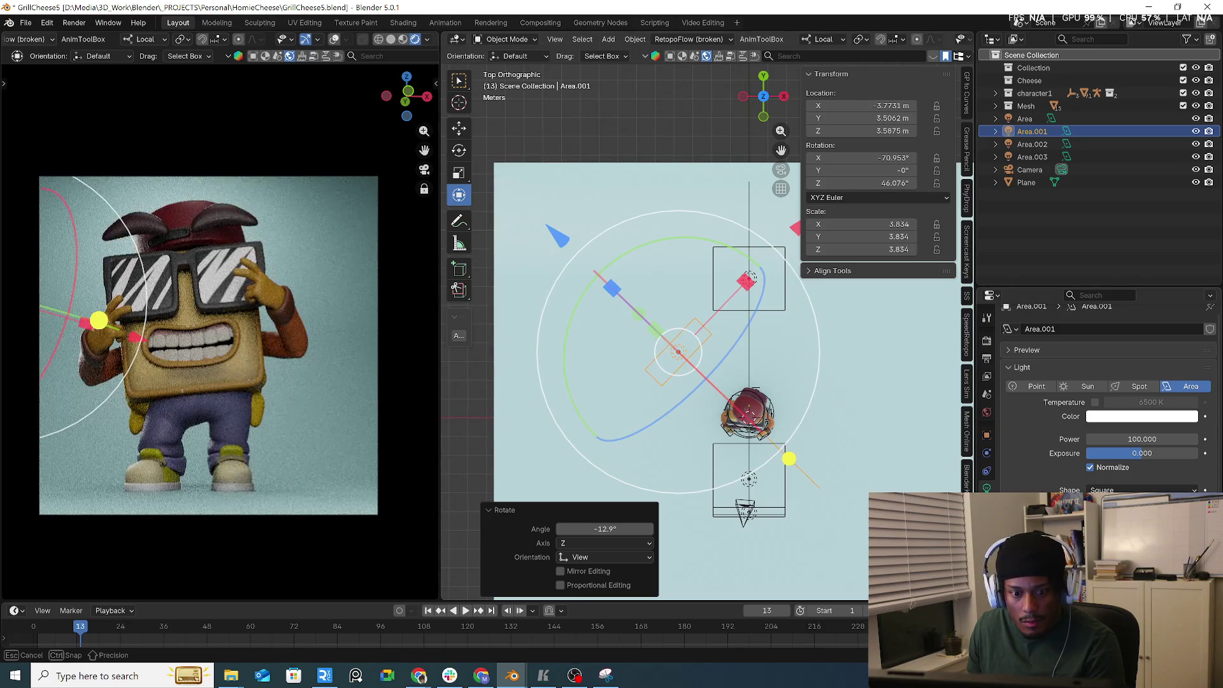
{"action": "key", "text": "g"}
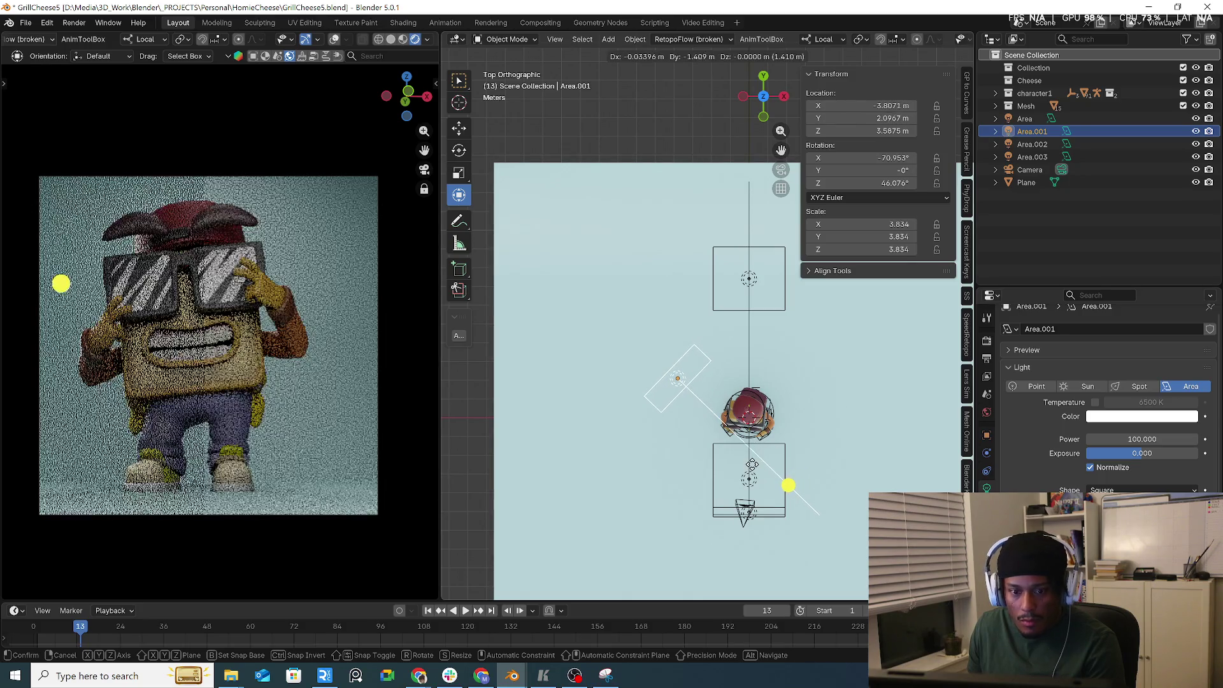
{"action": "left_click", "coordinate": [790, 480]}
{"action": "key", "text": "r"}
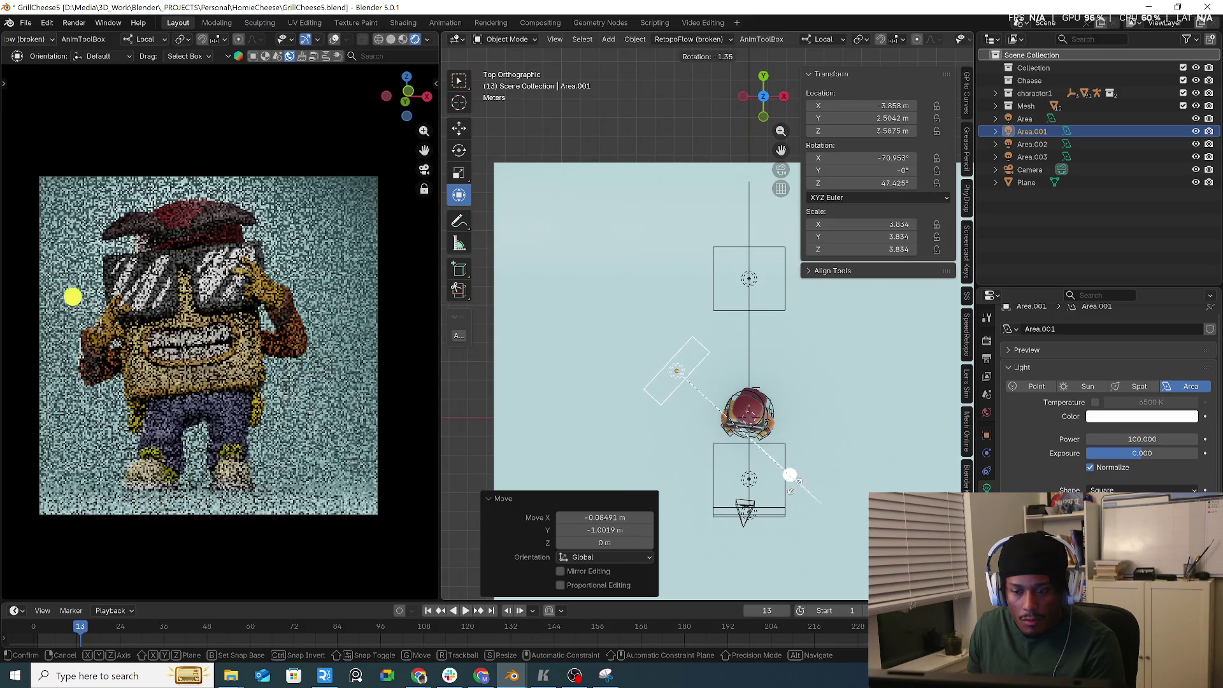
{"action": "left_click", "coordinate": [790, 471]}
- Fine-tune Area.001 to 34.428° Z rotation at X -2.873 m and switch off Normalize
{"action": "key", "text": "g"}
{"action": "left_click", "coordinate": [796, 482]}
{"action": "key", "text": "r"}
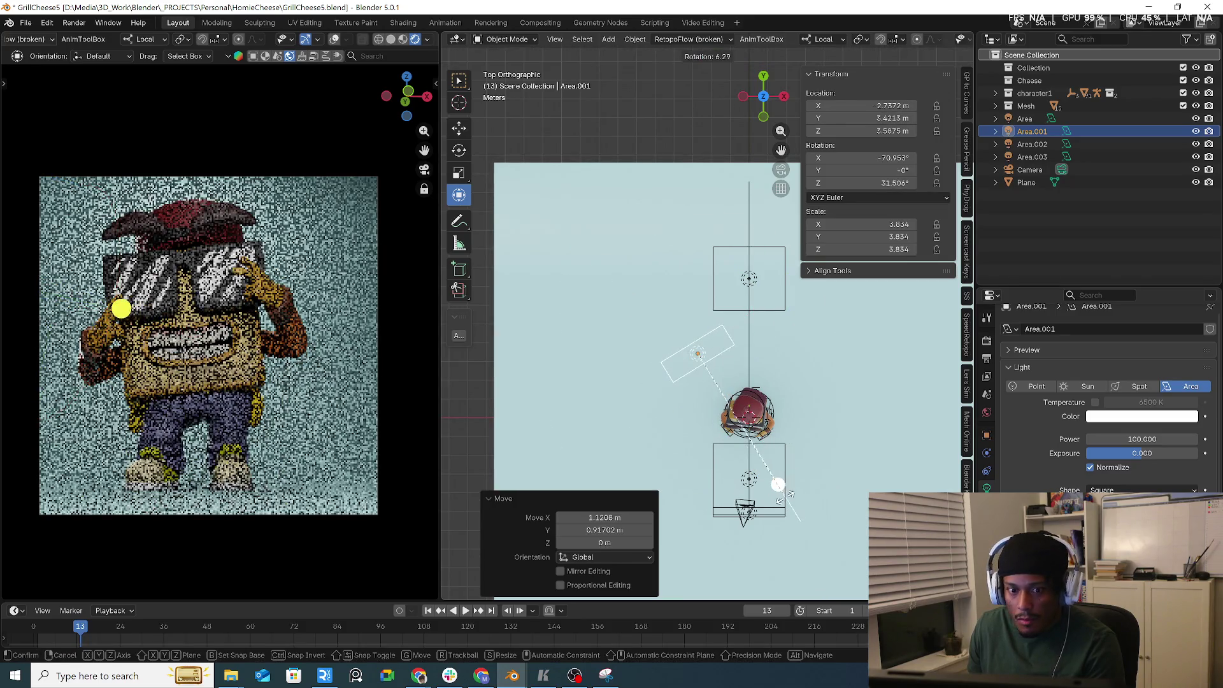
{"action": "left_click", "coordinate": [778, 488]}
{"action": "left_click_drag", "start_coordinate": [783, 497], "coordinate": [776, 486]}
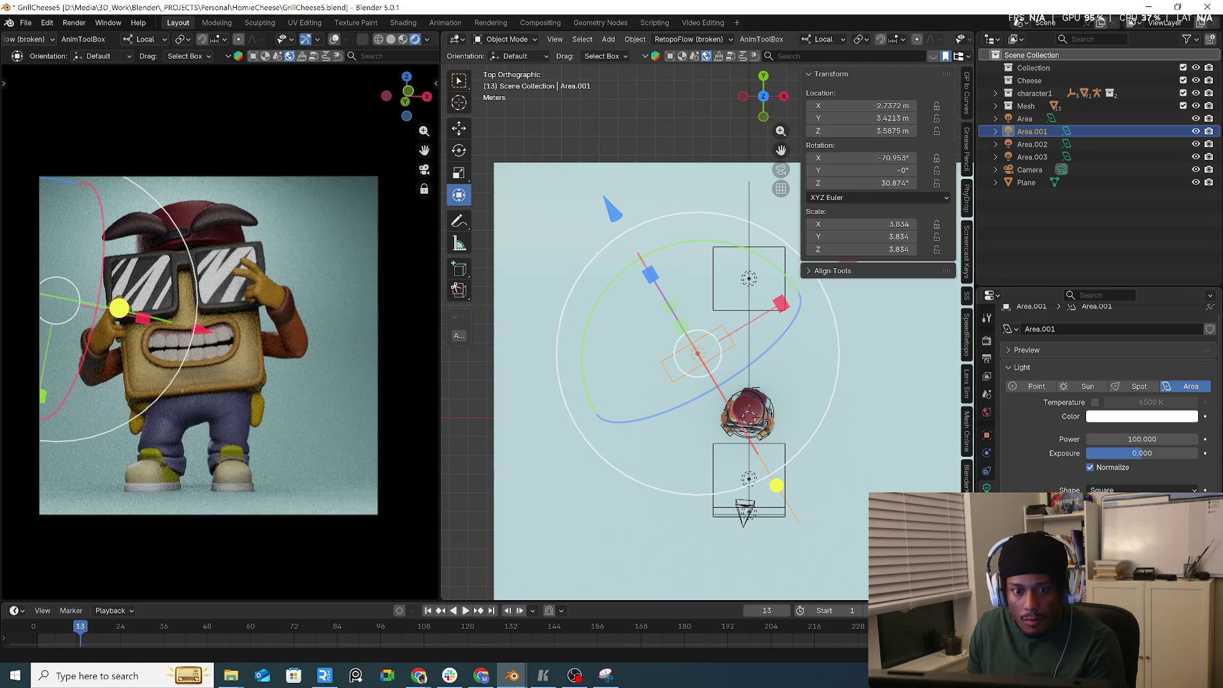
{"action": "left_click_drag", "start_coordinate": [776, 486], "coordinate": [776, 486]}
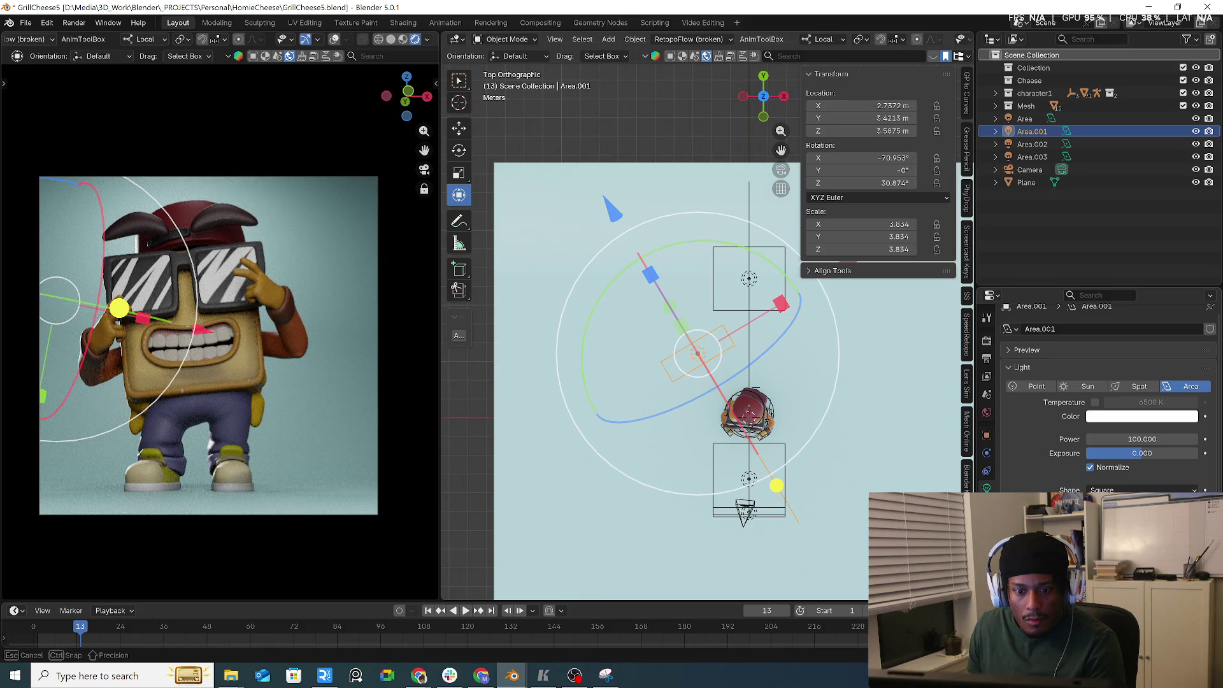
{"action": "key", "text": "g"}
{"action": "left_click", "coordinate": [841, 460]}
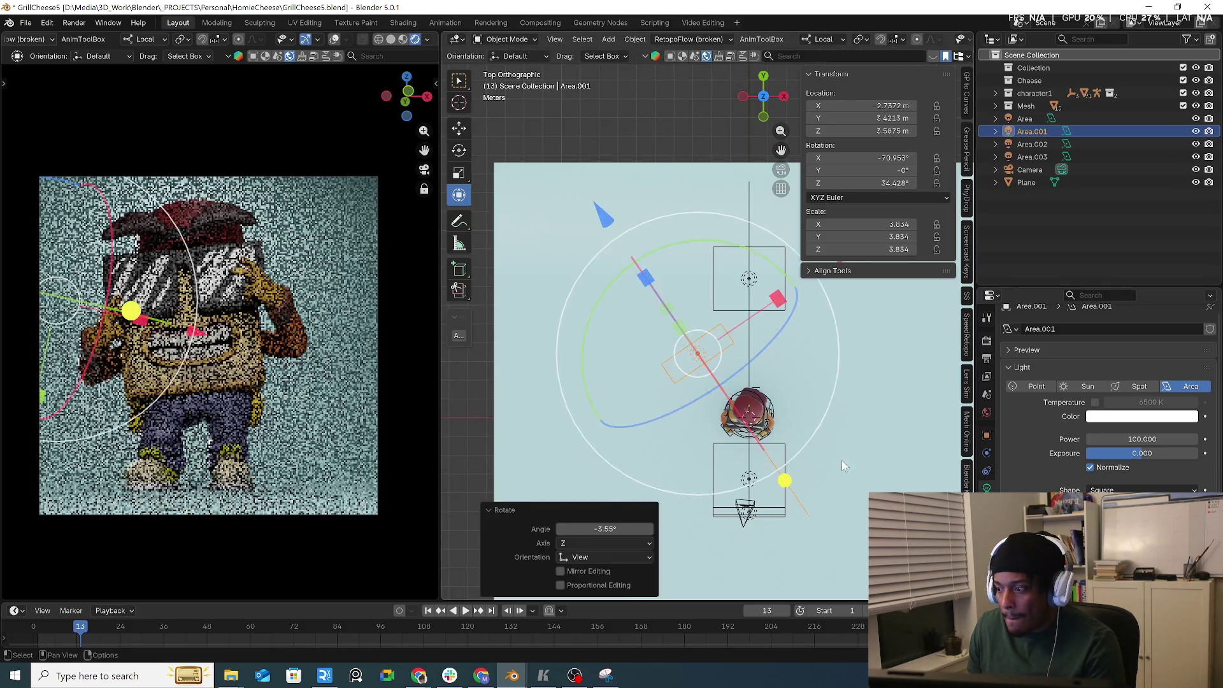
{"action": "left_click", "coordinate": [1111, 468]}
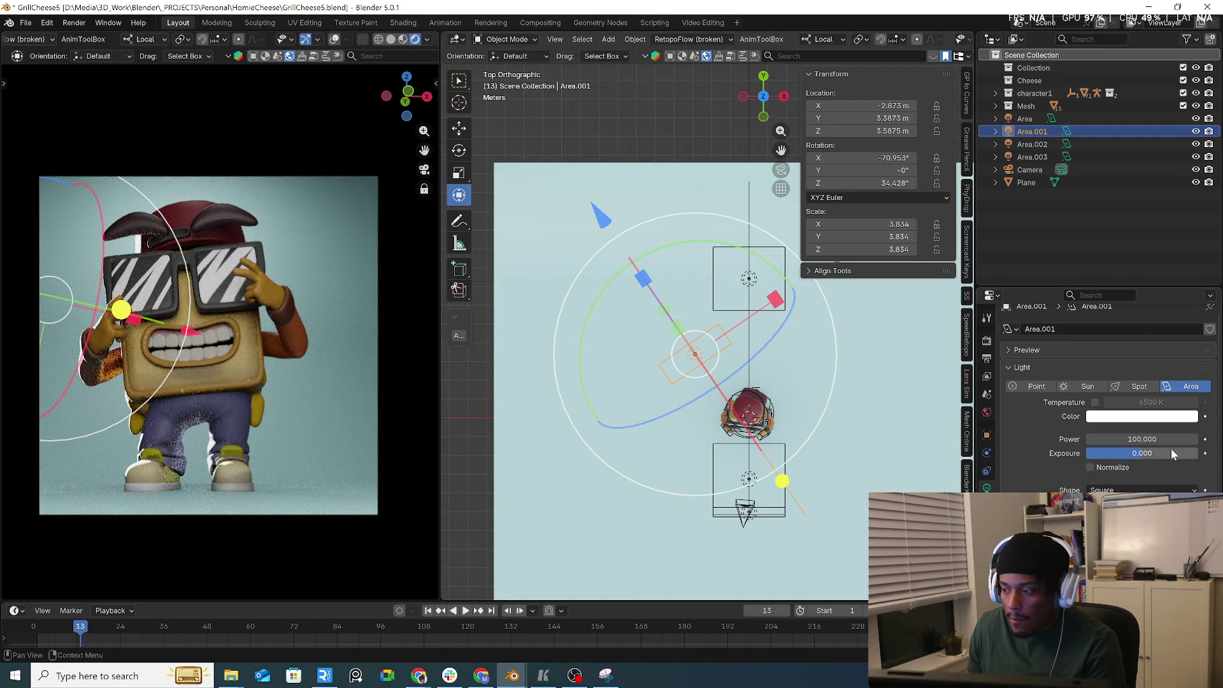
- Drag Area.001's power down from 100 to 78.4
{"action": "left_click_drag", "start_coordinate": [1167, 439], "coordinate": [1144, 439]}
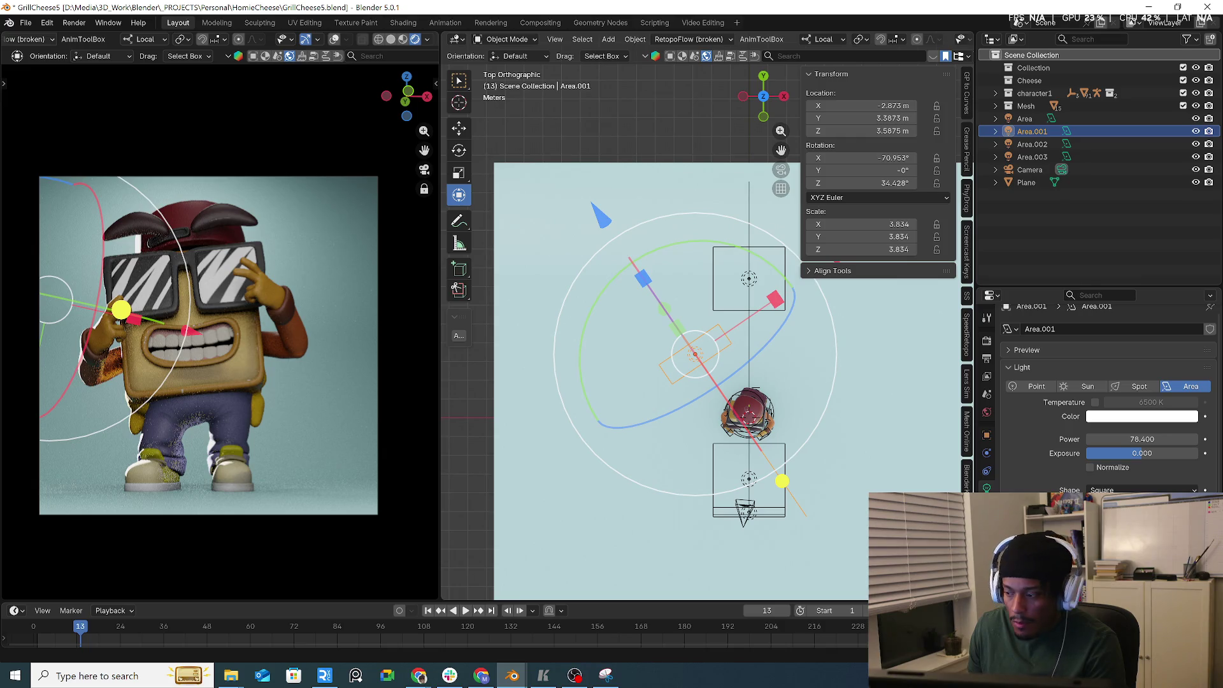
{"action": "left_click_drag", "start_coordinate": [1144, 439], "coordinate": [1144, 439]}
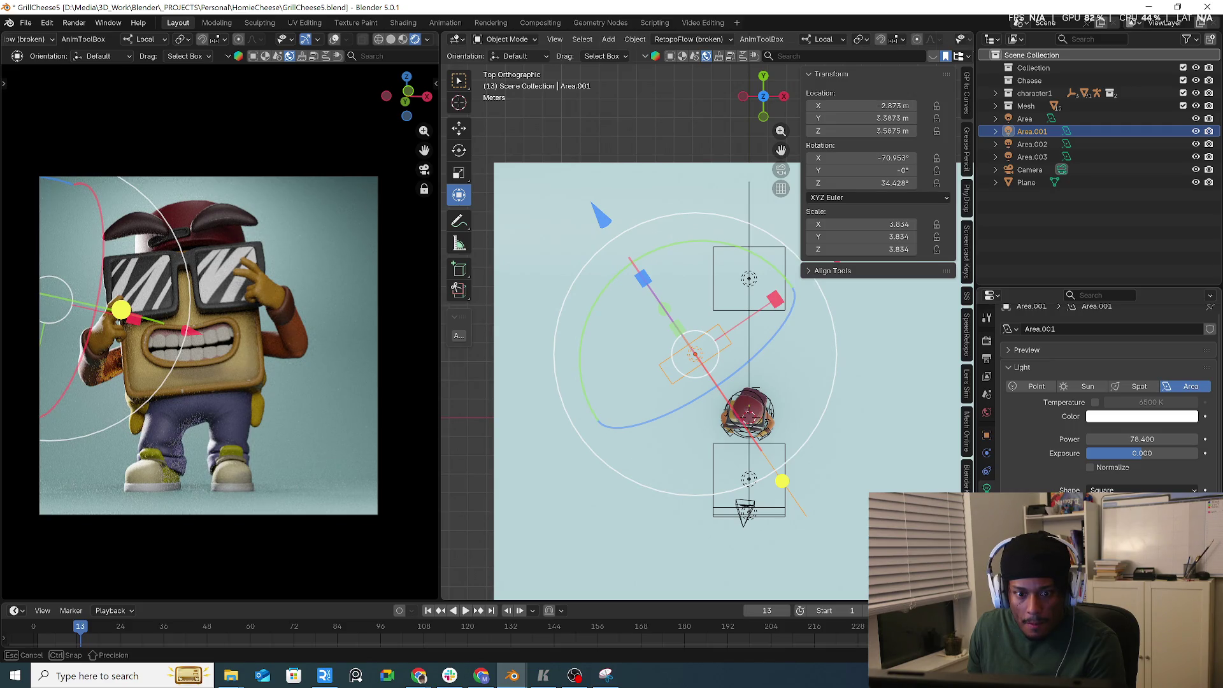
{"action": "left_click_drag", "start_coordinate": [1144, 439], "coordinate": [1144, 439]}
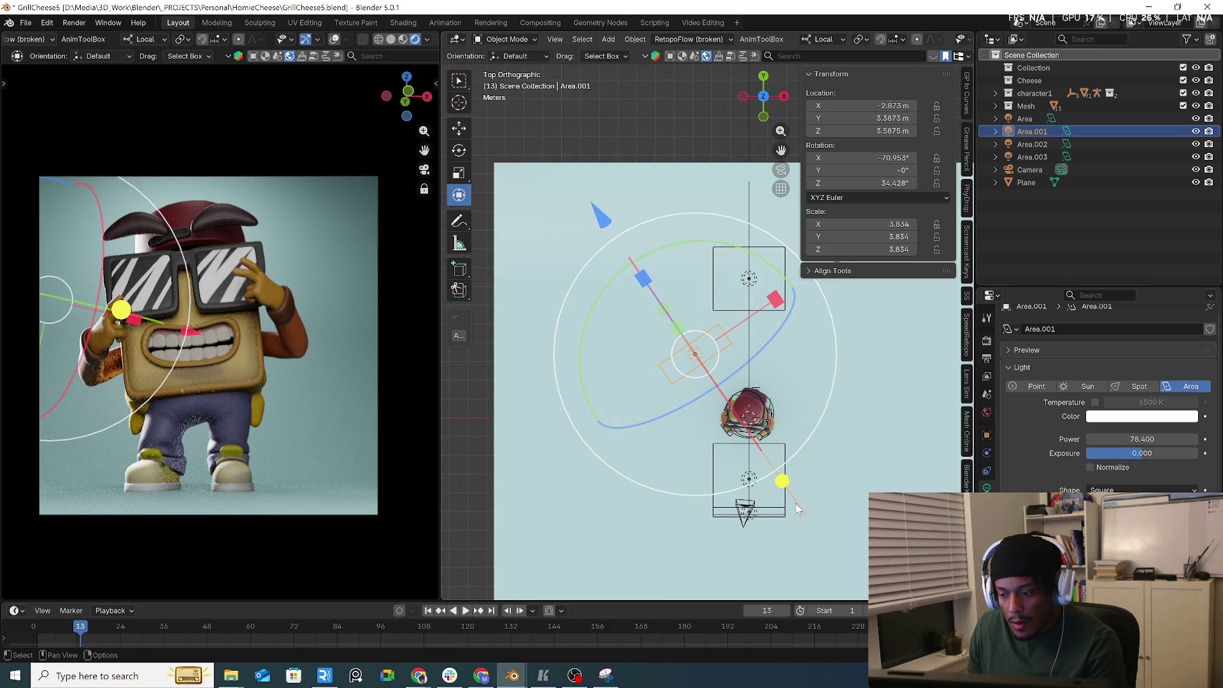
{"action": "mouse_move", "coordinate": [764, 508]}
{"action": "middle_mouse_down"}
{"action": "mouse_move", "coordinate": [856, 503]}
{"action": "mouse_move", "coordinate": [871, 486]}
{"action": "mouse_move", "coordinate": [839, 464]}
{"action": "mouse_move", "coordinate": [781, 491]}
{"action": "middle_mouse_up"}
{"action": "left_click", "coordinate": [857, 503]}
- Switch off Normalize for Area.002 and lower its power to 50, then 20
{"action": "key", "text": "KP_5"}
{"action": "key", "text": "KP_3"}
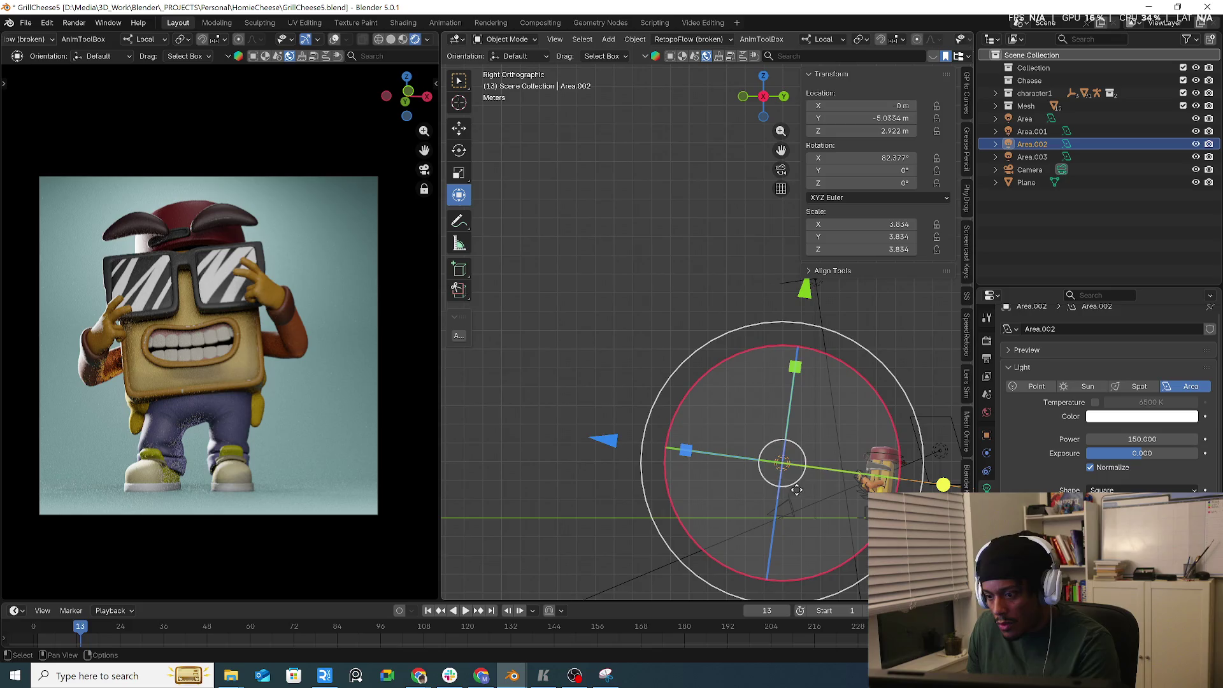
{"action": "left_click", "coordinate": [1108, 467]}
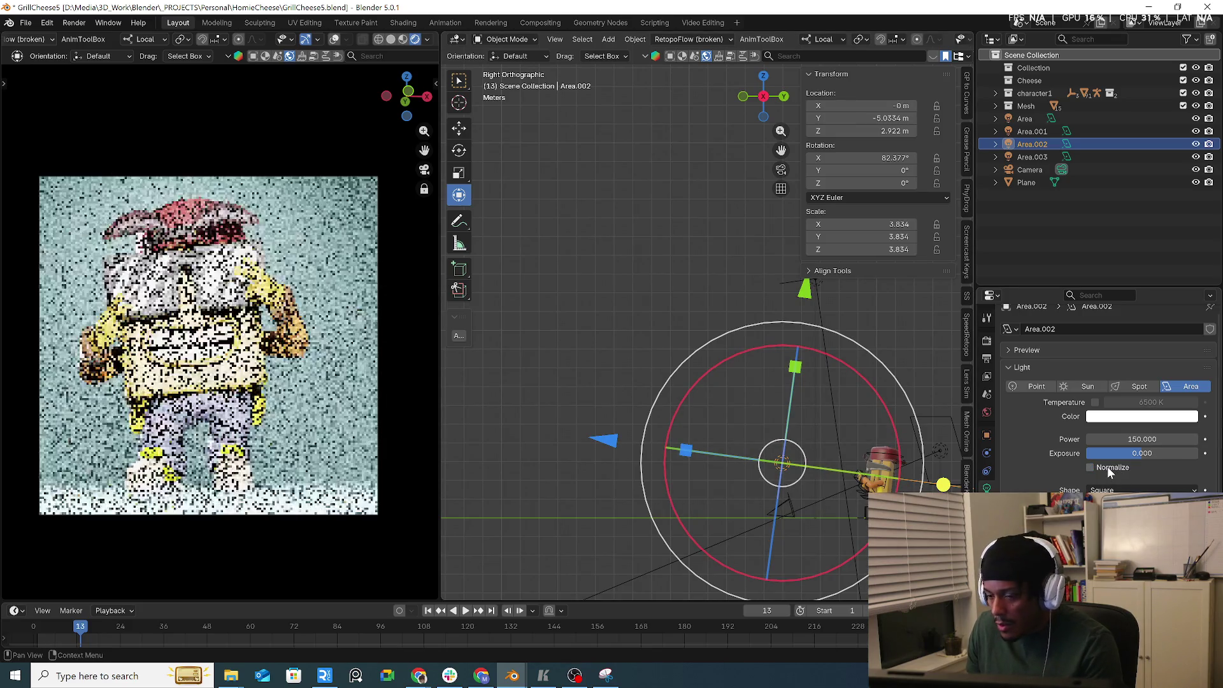
{"action": "left_click", "coordinate": [1118, 439]}
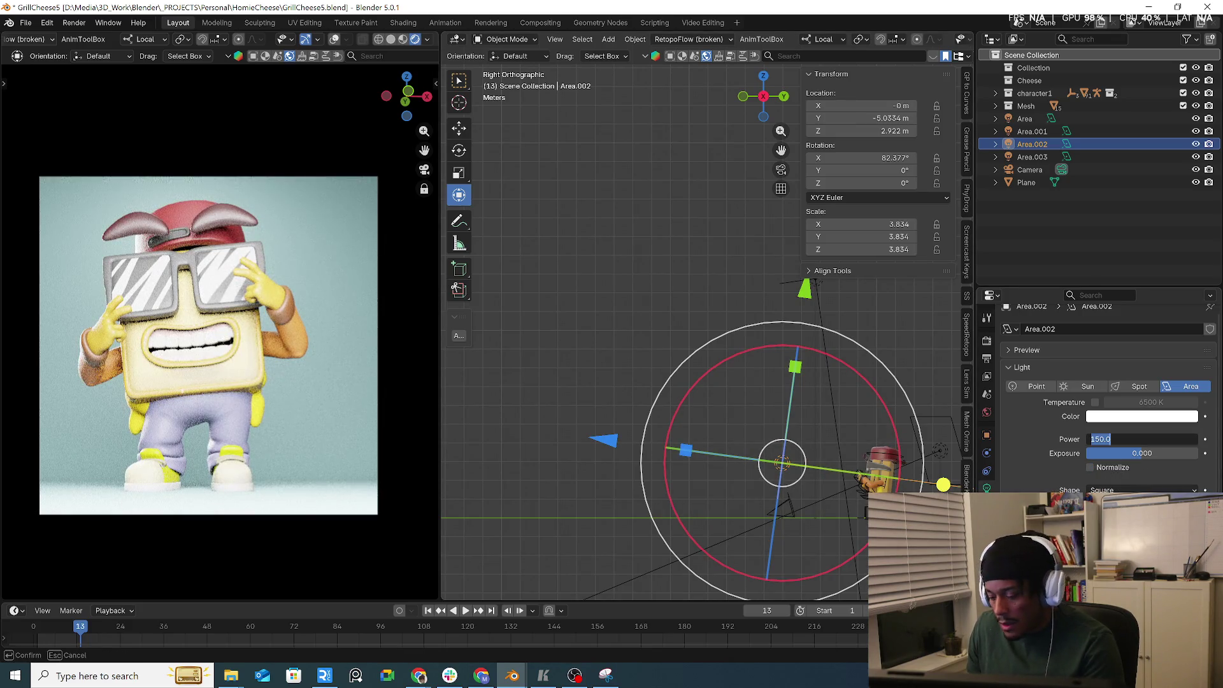
{"action": "type", "text": "50"}
{"action": "key", "text": "Return"}
{"action": "left_click", "coordinate": [1118, 439]}
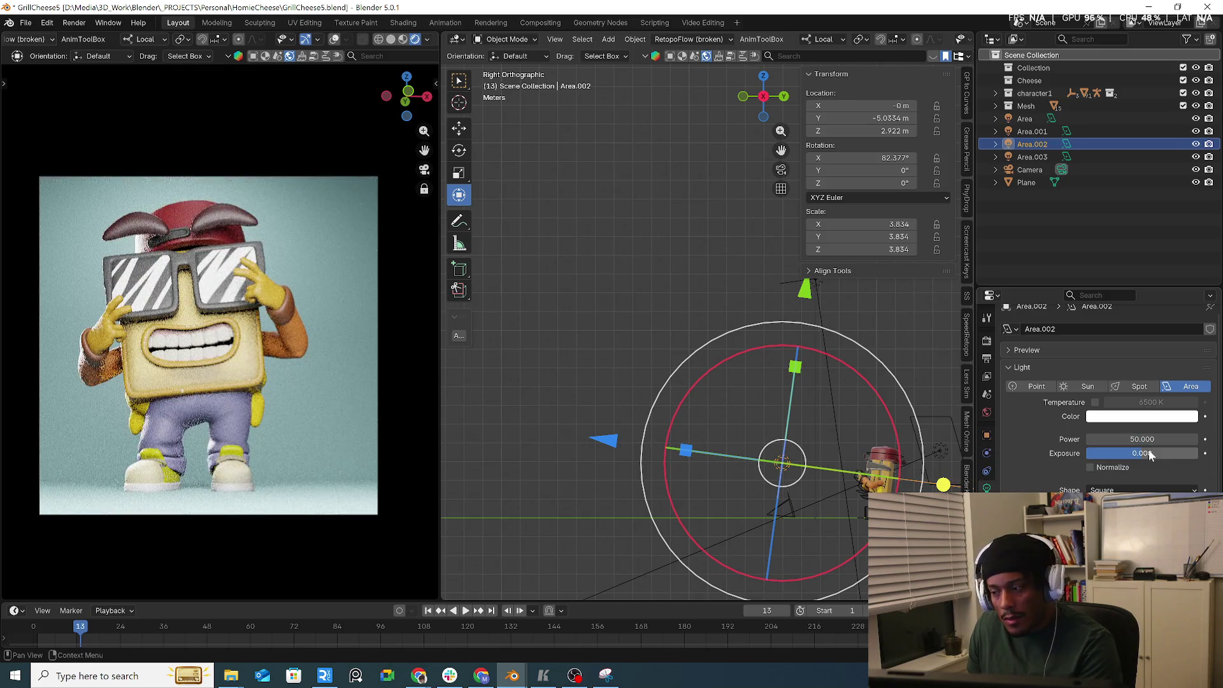
{"action": "key", "text": "Return"}
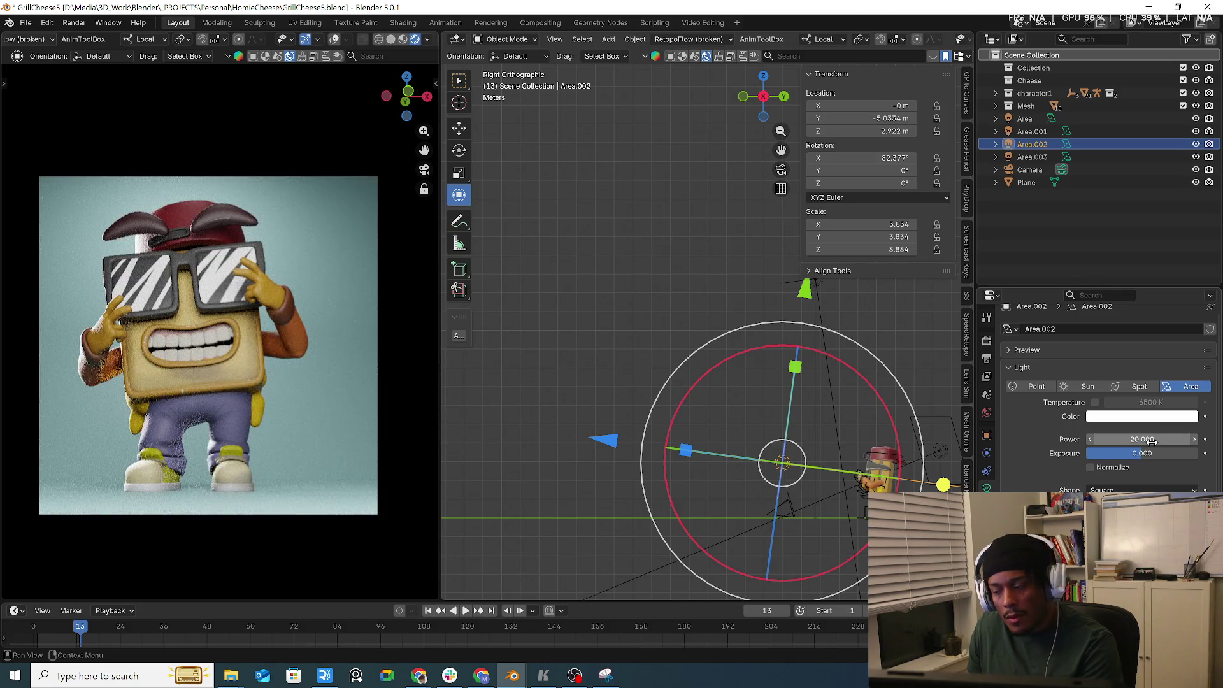
- Try a power of 10 on Area.002, then settle back on 20
{"action": "left_click", "coordinate": [1151, 440]}
{"action": "type", "text": "10"}
{"action": "key", "text": "Return"}
{"action": "left_click", "coordinate": [1152, 439]}
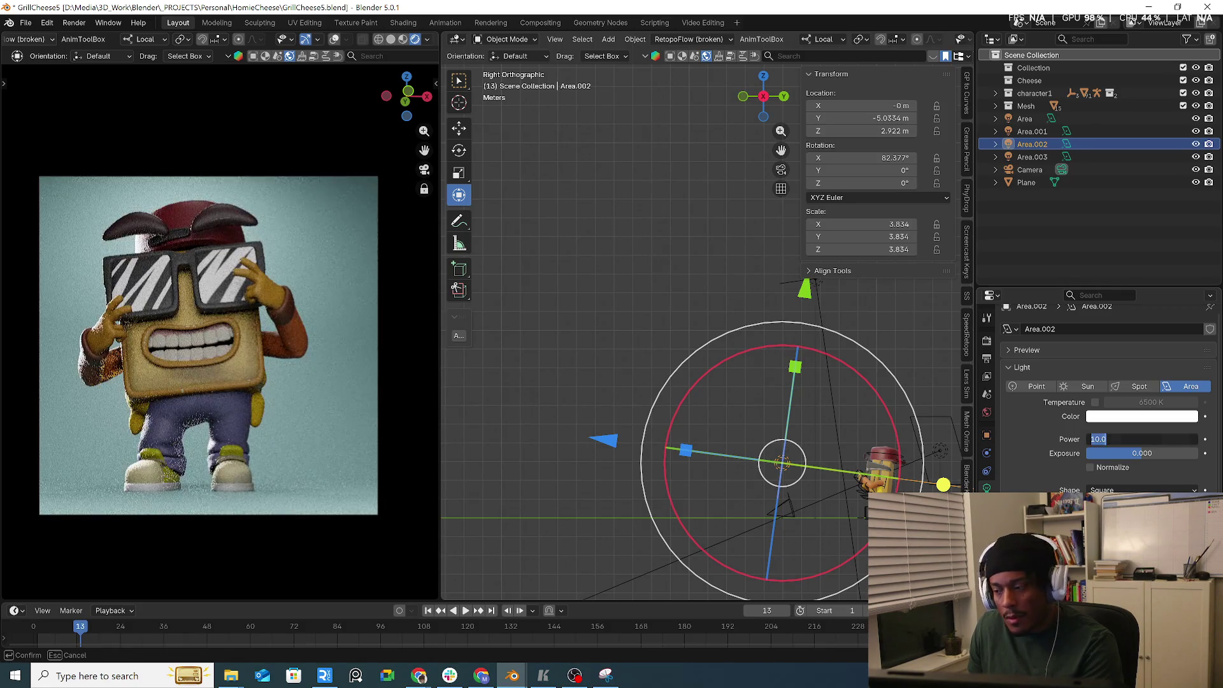
{"action": "type", "text": "20.000"}
{"action": "key", "text": "Return"}
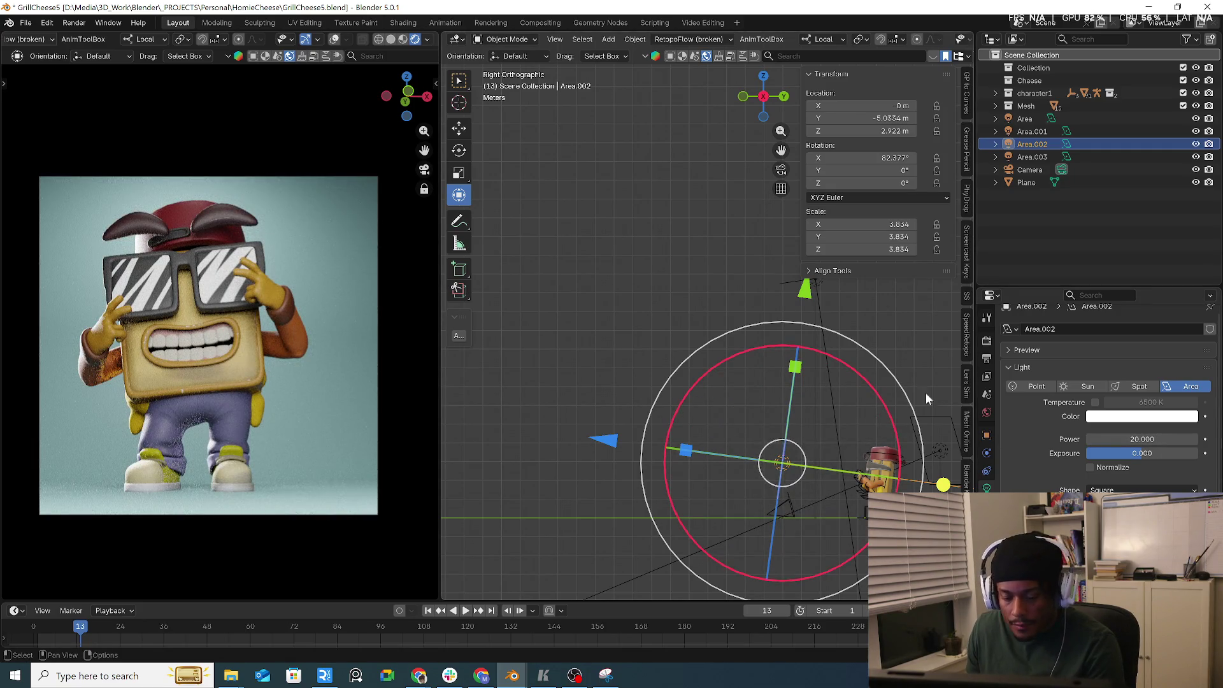
{"action": "left_click", "coordinate": [986, 318]}
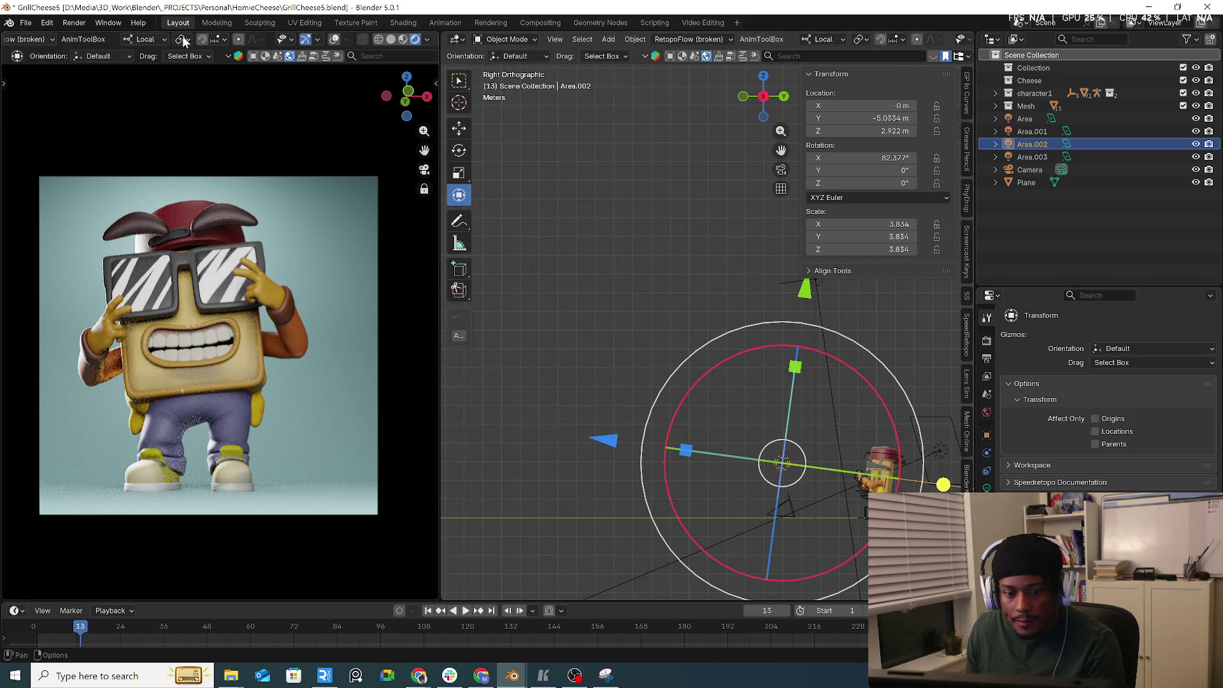
{"action": "left_click", "coordinate": [109, 23]}
- Render frame 13 as the final image and pan down to its lower half
{"action": "mouse_move", "coordinate": [74, 23]}
{"action": "left_click", "coordinate": [103, 37]}
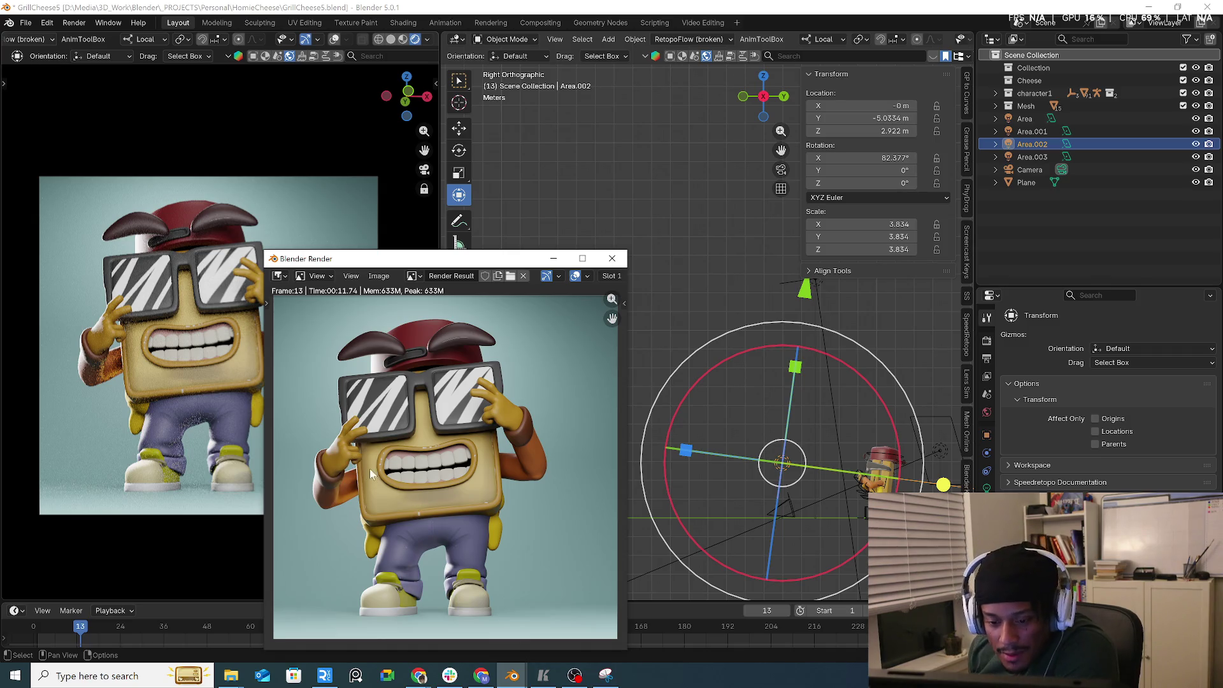
{"action": "scroll", "coordinate": [383, 464], "scroll_direction": "up", "scroll_amount": 4}
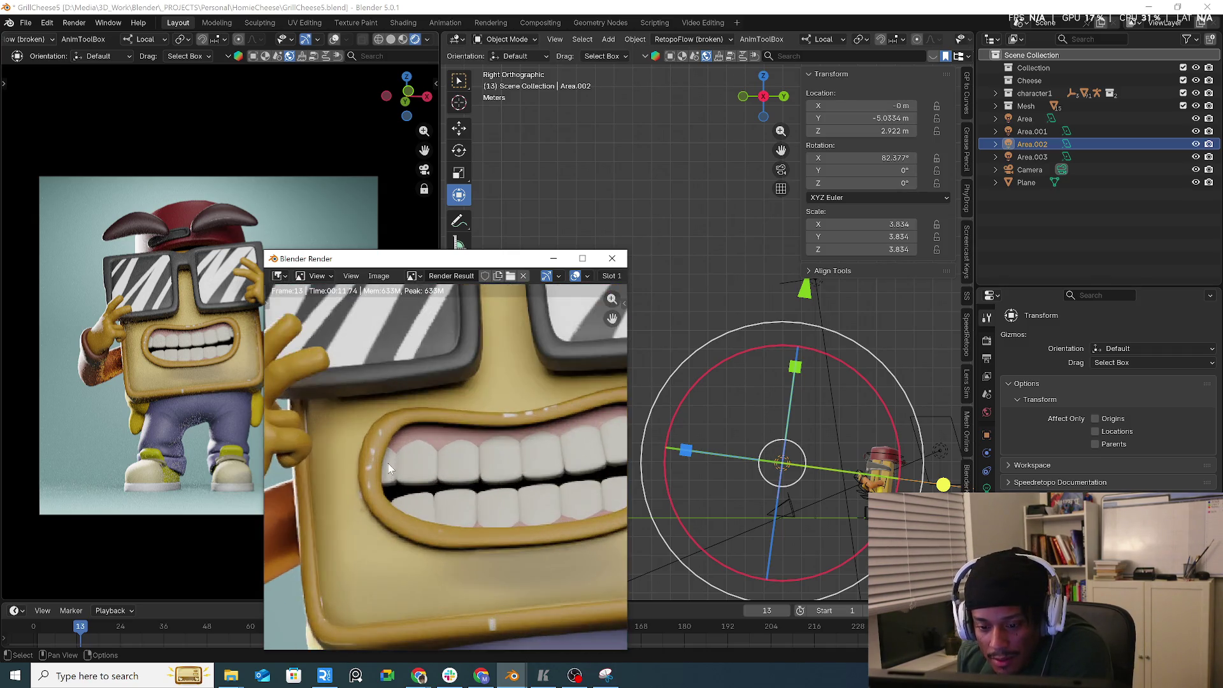
{"action": "scroll", "coordinate": [382, 463], "scroll_direction": "down", "scroll_amount": 3}
{"action": "middle_click_drag", "start_coordinate": [382, 461], "coordinate": [378, 431]}
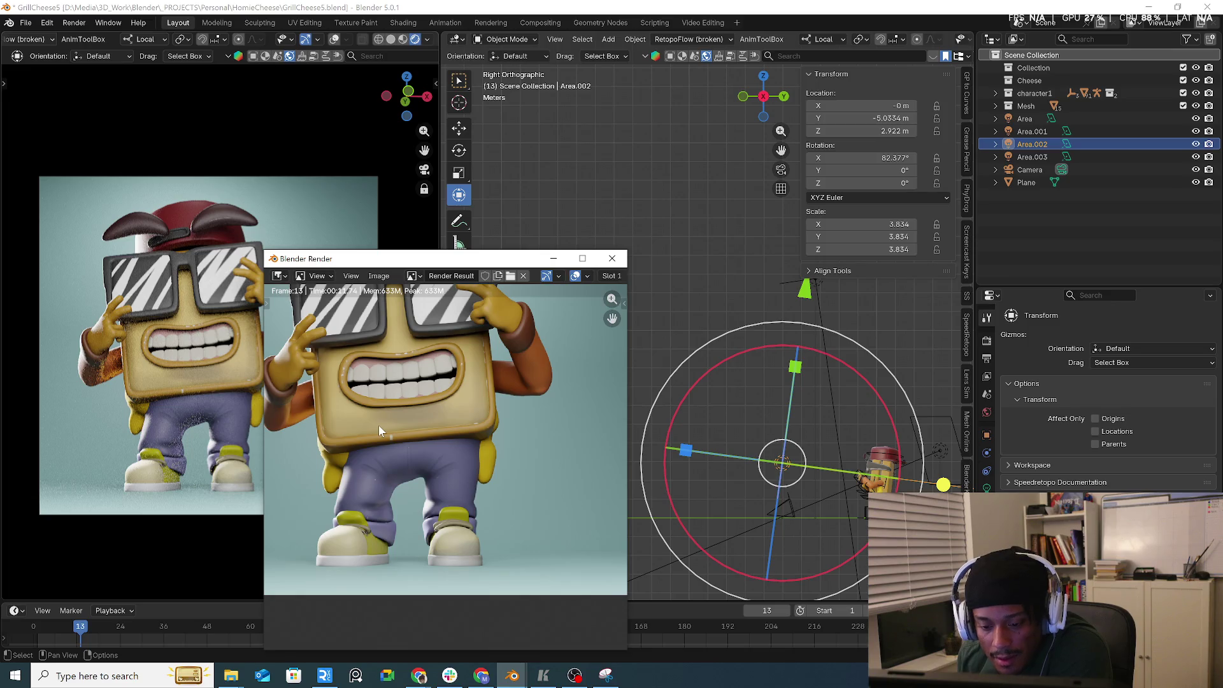
- Zoom in on the toast's glasses, hand and mouth, then close the render window
{"action": "scroll", "coordinate": [379, 425], "scroll_direction": "down", "scroll_amount": 4}
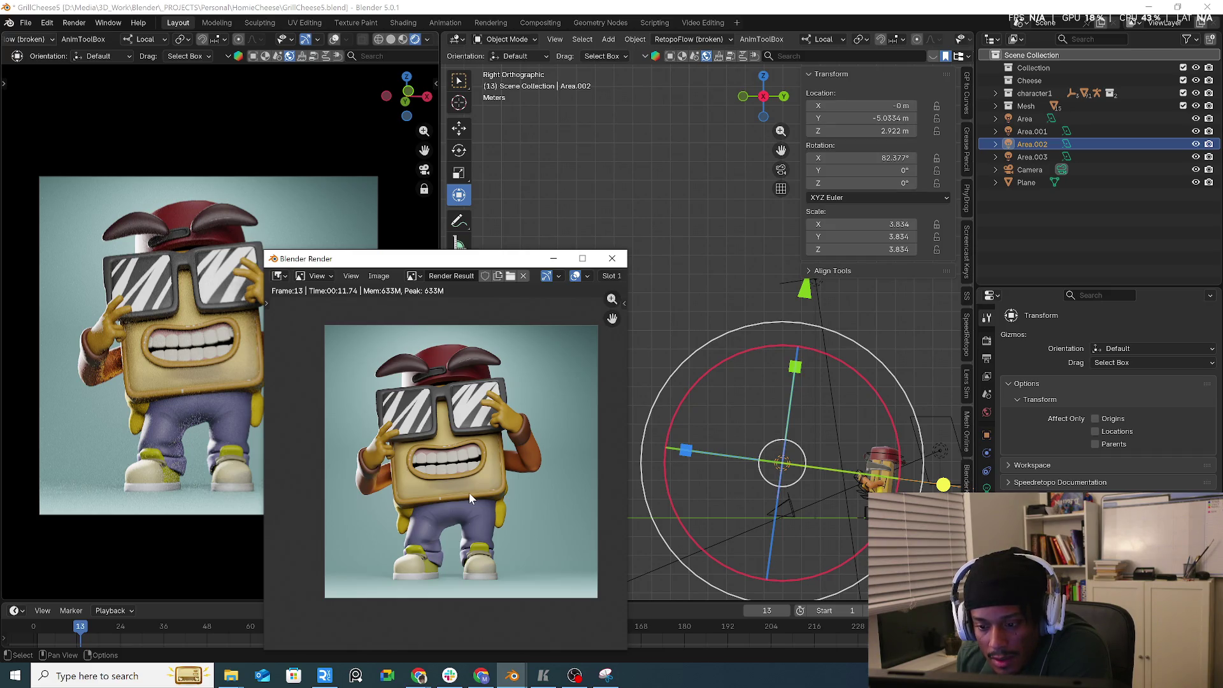
{"action": "scroll", "coordinate": [469, 492], "scroll_direction": "up", "scroll_amount": 4}
{"action": "middle_click_drag", "start_coordinate": [533, 396], "coordinate": [521, 497]}
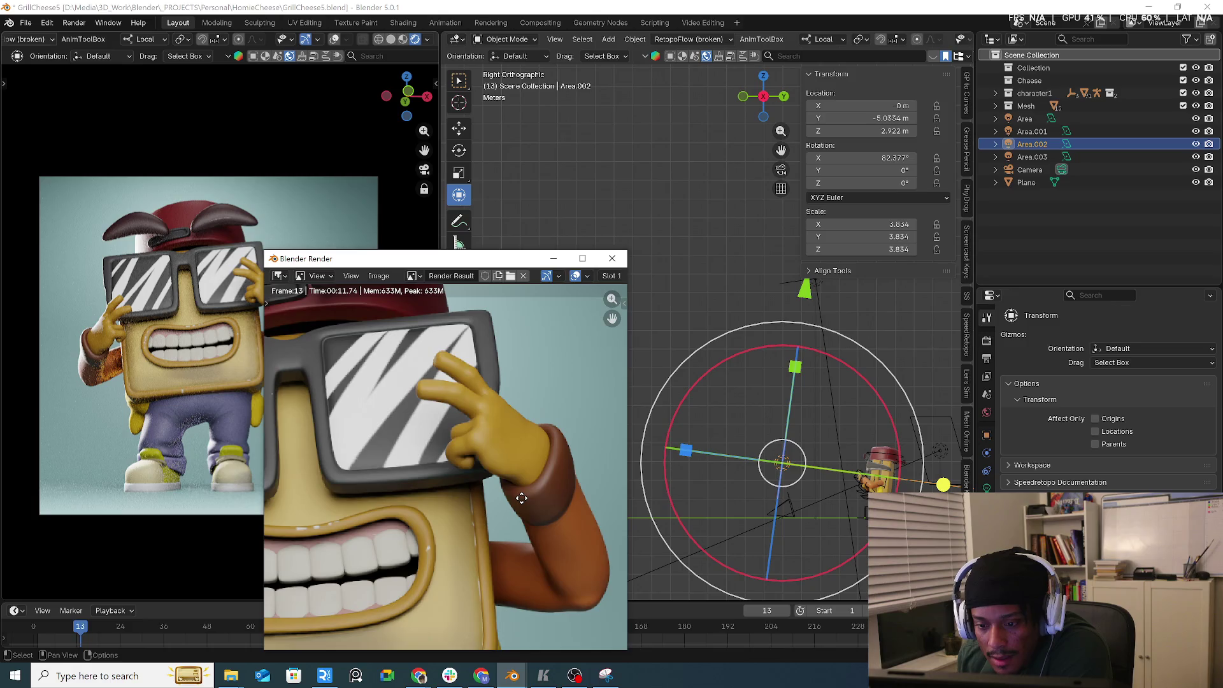
{"action": "scroll", "coordinate": [521, 501], "scroll_direction": "down", "scroll_amount": 5}
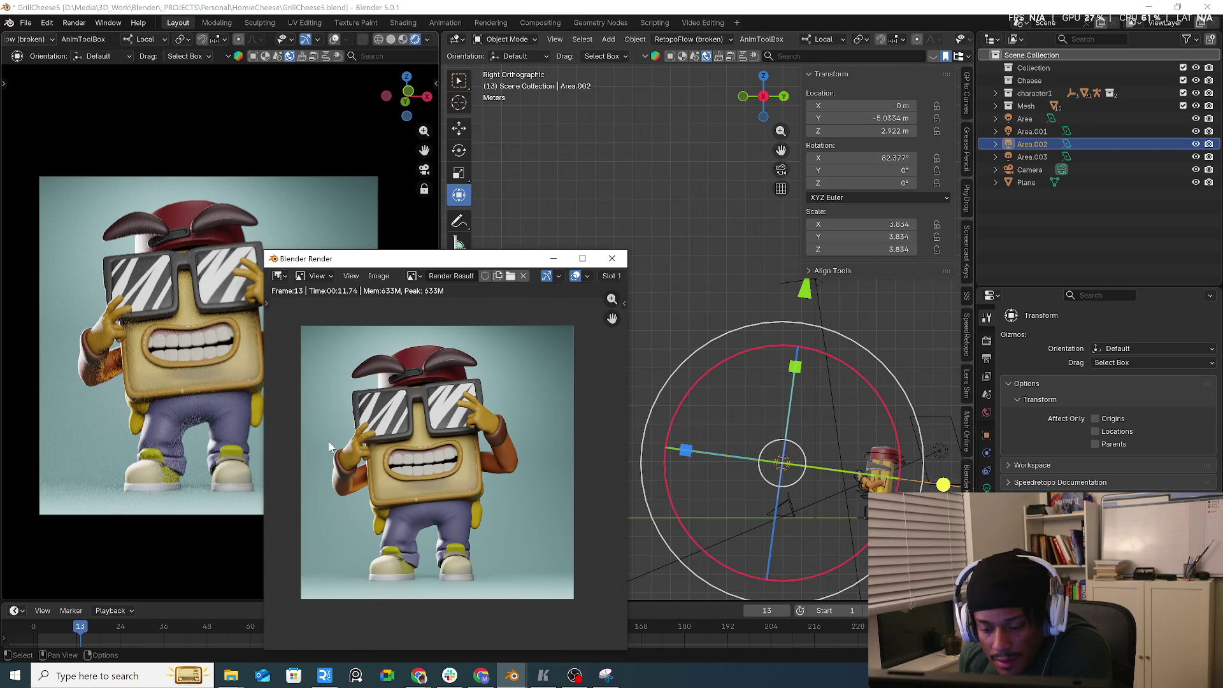
{"action": "scroll", "coordinate": [411, 482], "scroll_direction": "up", "scroll_amount": 1}
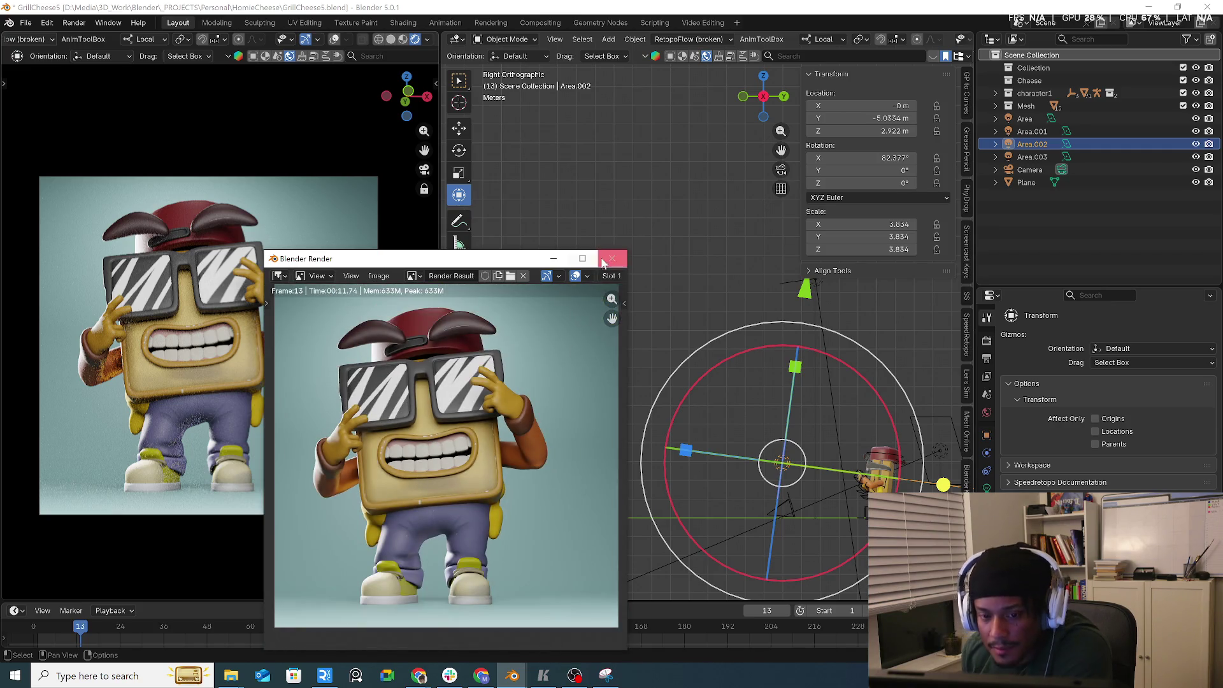
{"action": "key", "text": "Escape"}
{"action": "left_click_drag", "start_coordinate": [444, 335], "coordinate": [576, 346]}
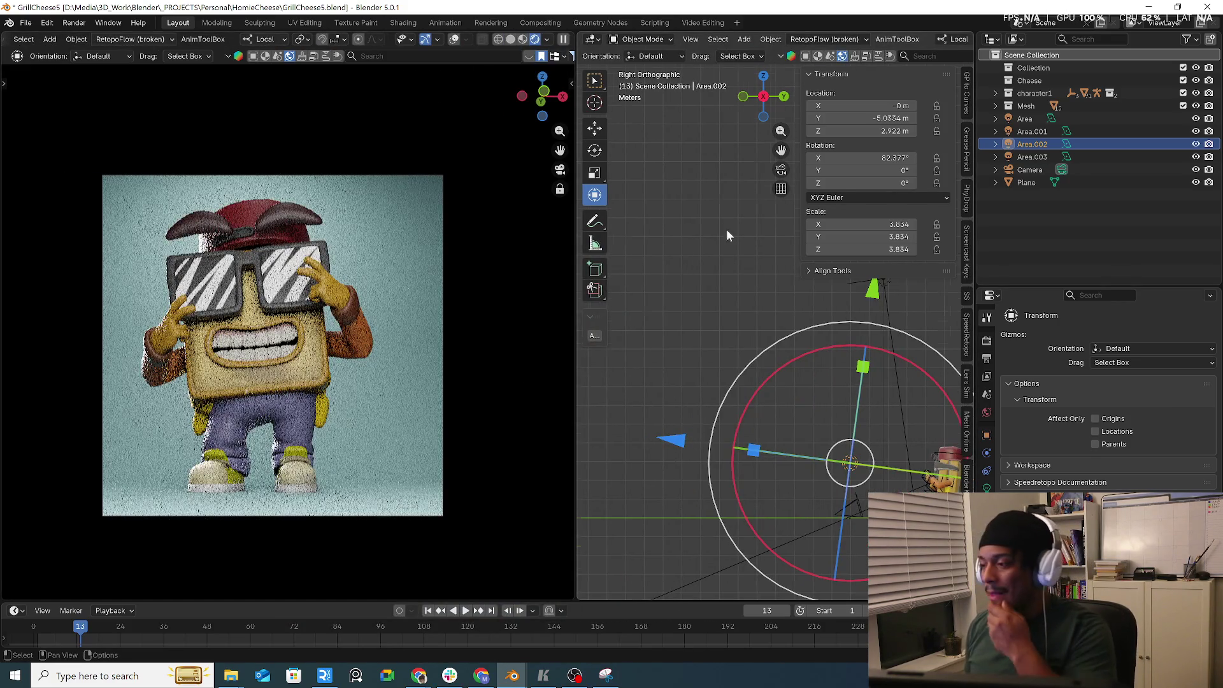
- Select the camera and snap the 3D cursor to it with Cursor to Selected
{"action": "mouse_move", "coordinate": [726, 228]}
{"action": "middle_mouse_down"}
{"action": "mouse_move", "coordinate": [714, 377]}
{"action": "mouse_move", "coordinate": [724, 402]}
{"action": "middle_mouse_up"}
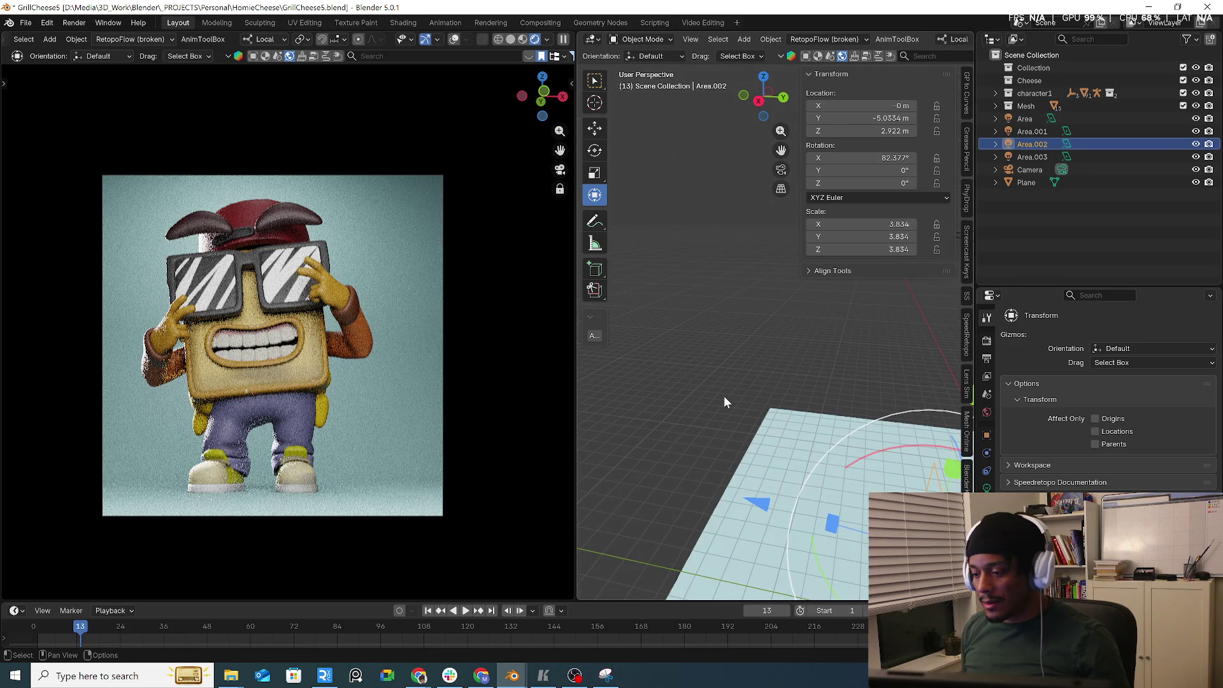
{"action": "middle_click_drag", "start_coordinate": [759, 347], "coordinate": [860, 365]}
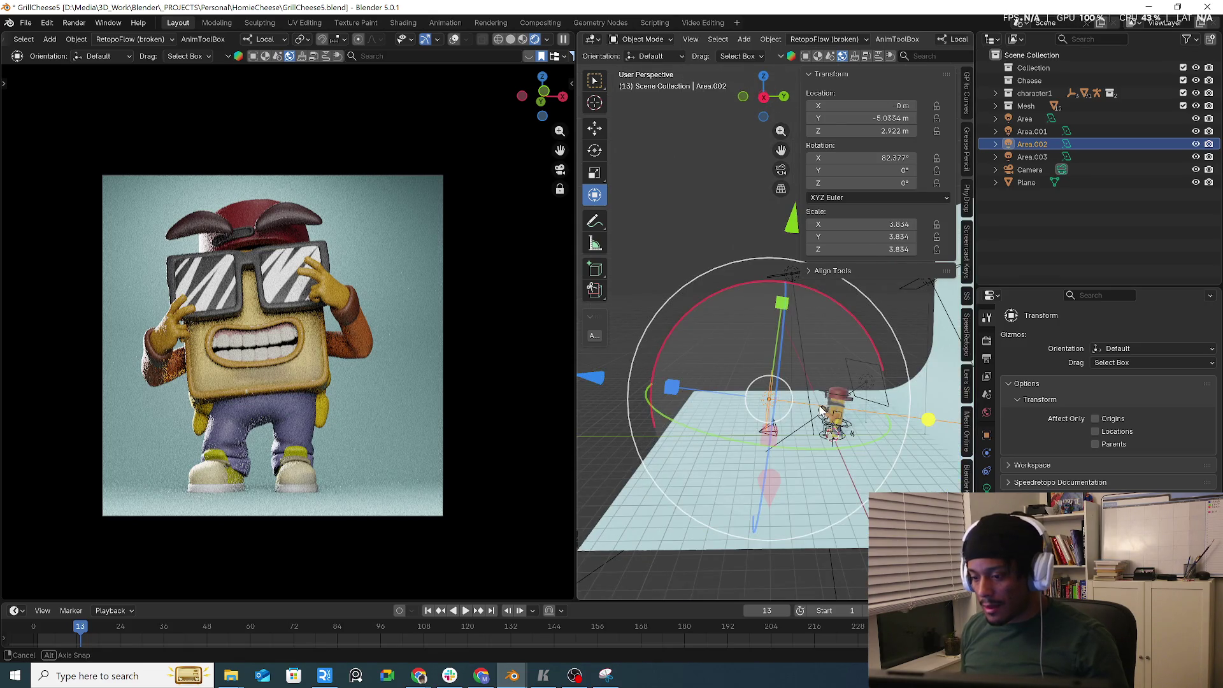
{"action": "middle_click_drag", "start_coordinate": [802, 419], "coordinate": [764, 418]}
{"action": "scroll", "coordinate": [764, 419], "scroll_direction": "up", "scroll_amount": 5}
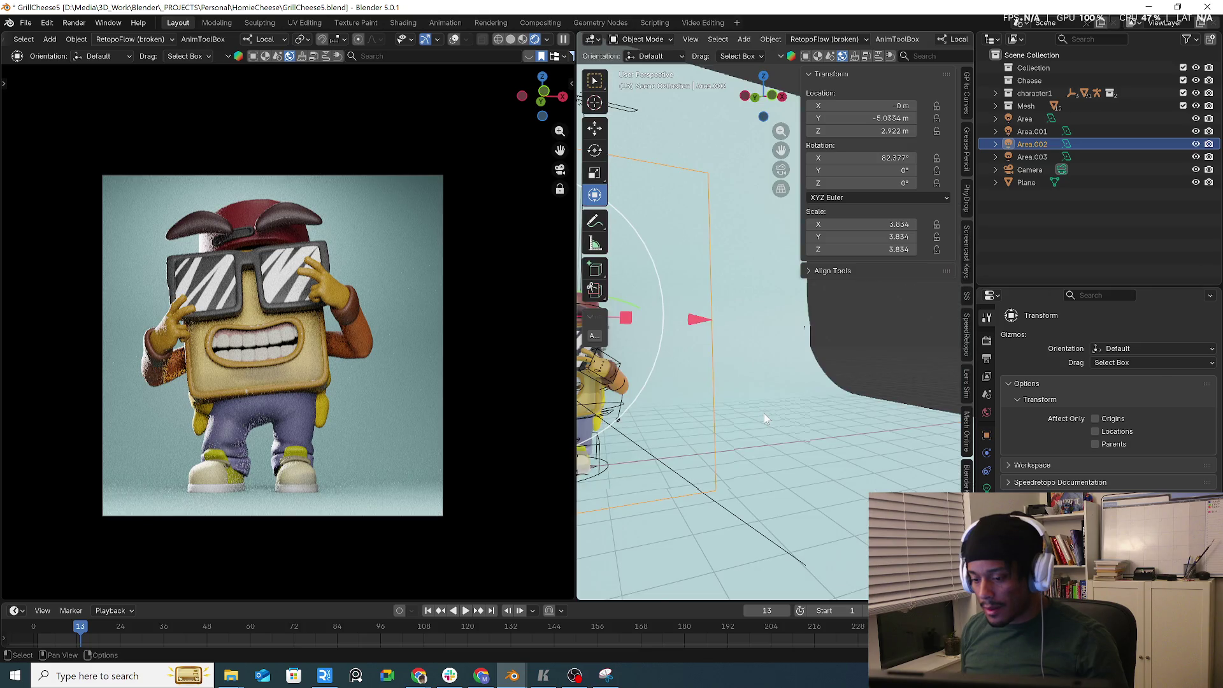
{"action": "scroll", "coordinate": [763, 413], "scroll_direction": "down", "scroll_amount": 5}
{"action": "left_click", "coordinate": [911, 415]}
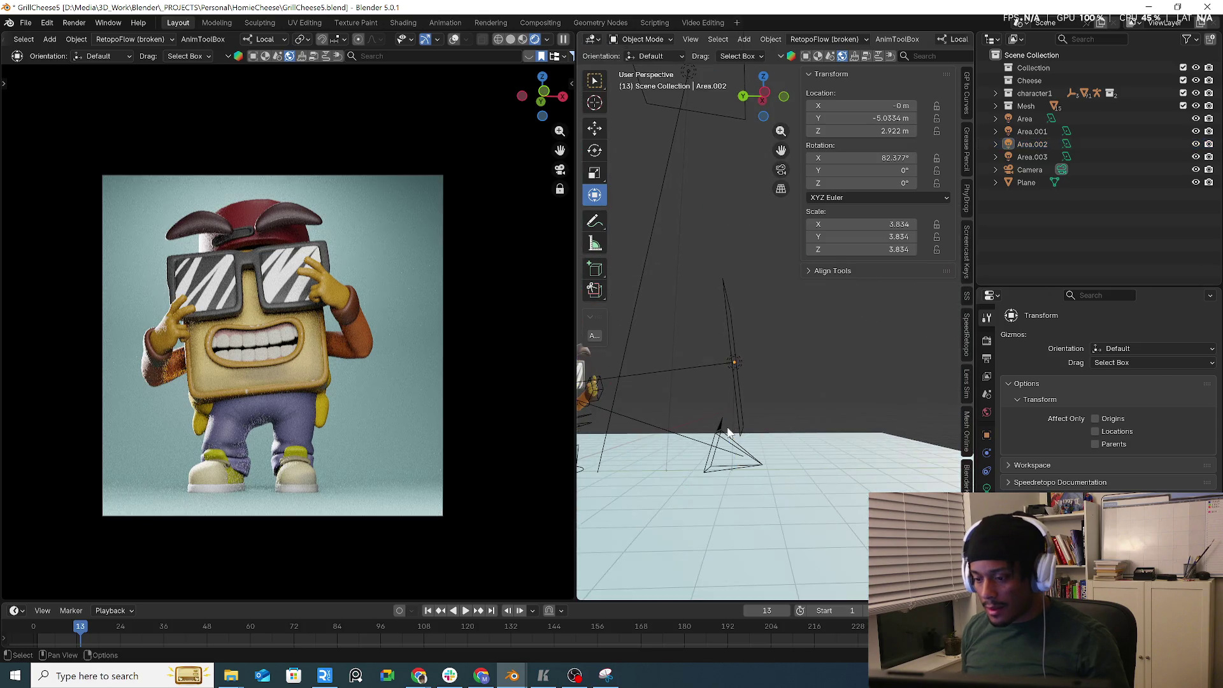
{"action": "left_click", "coordinate": [728, 435]}
{"action": "key", "text": "shift+s"}
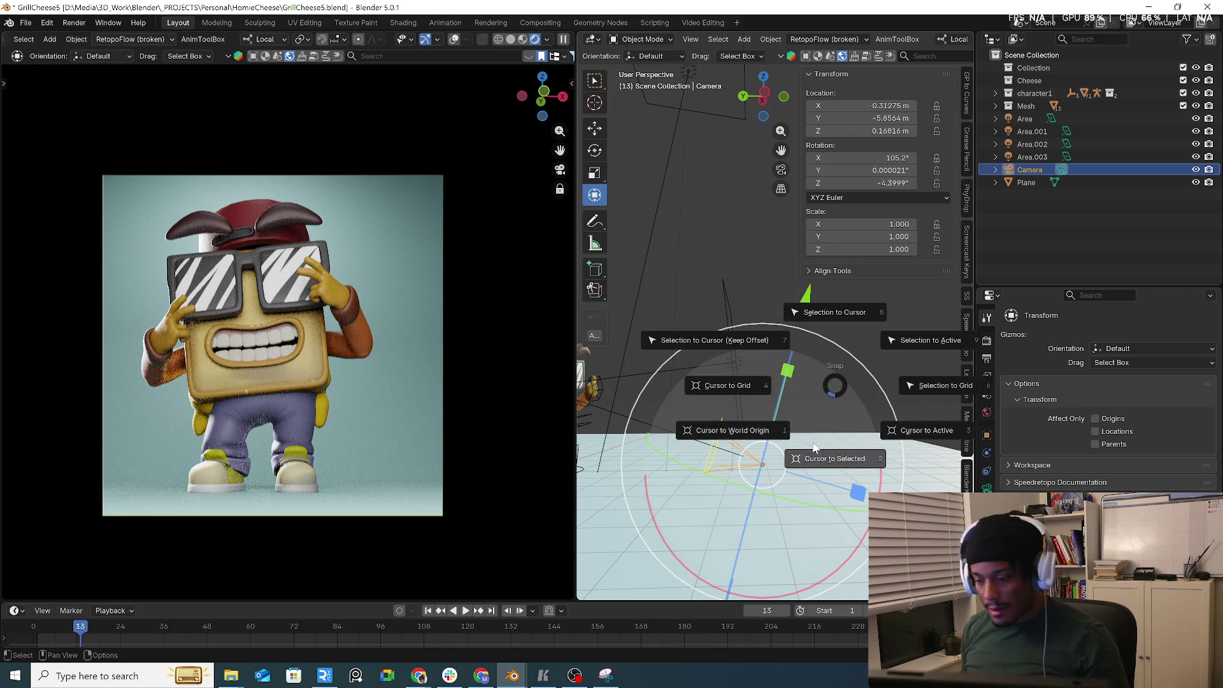
{"action": "left_click", "coordinate": [820, 448]}
{"action": "mouse_move", "coordinate": [813, 420]}
{"action": "middle_mouse_down"}
{"action": "mouse_move", "coordinate": [802, 418]}
{"action": "mouse_move", "coordinate": [822, 408]}
{"action": "mouse_move", "coordinate": [869, 422]}
{"action": "mouse_move", "coordinate": [824, 427]}
{"action": "mouse_move", "coordinate": [781, 401]}
{"action": "middle_mouse_up"}
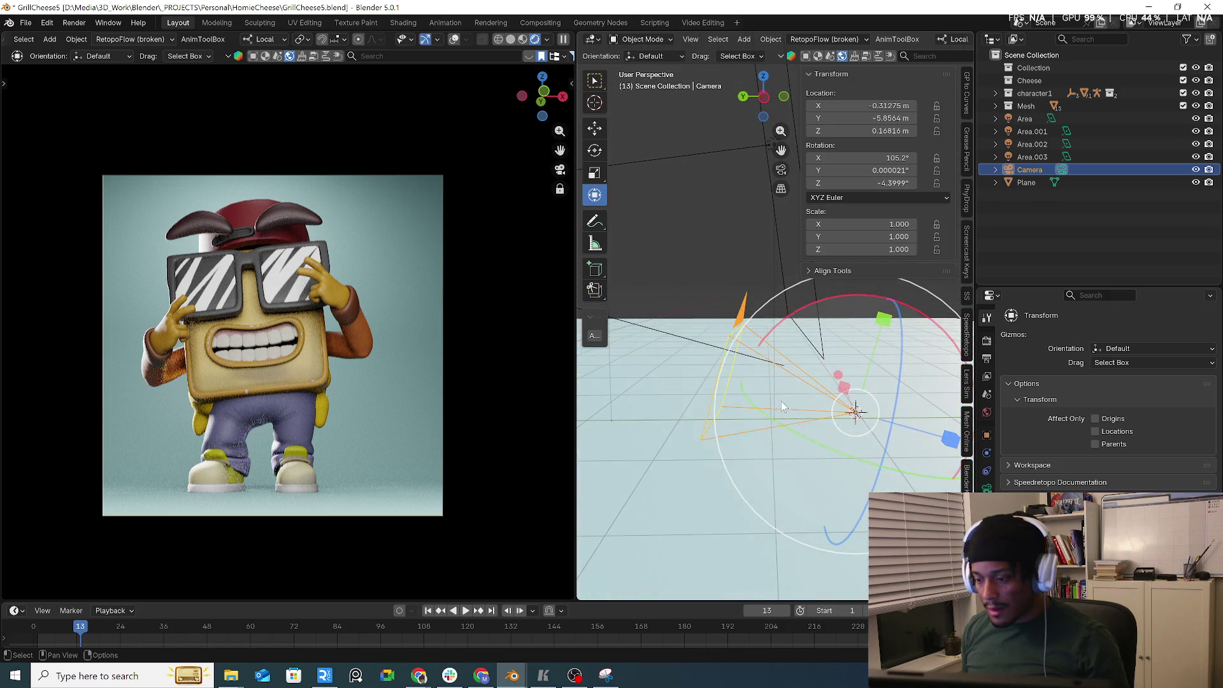
{"action": "key", "text": "shift+a"}
- Add a blank Grease Pencil object at the camera's location
{"action": "mouse_move", "coordinate": [752, 327]}
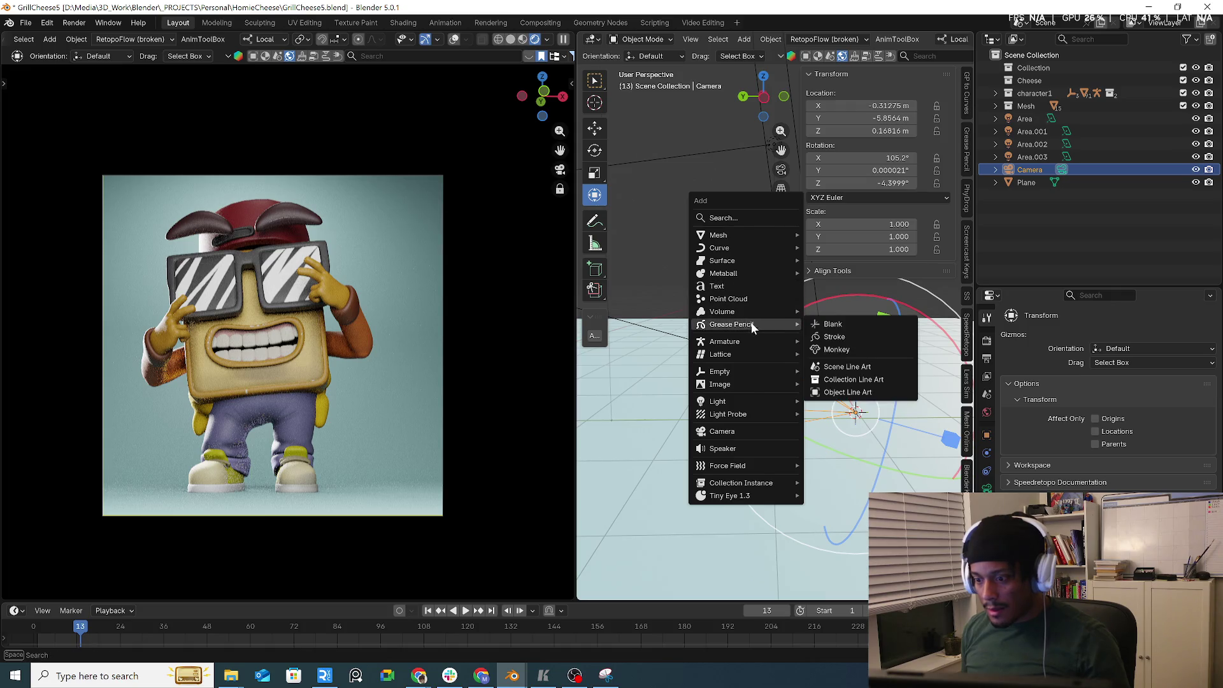
{"action": "left_click", "coordinate": [868, 325]}
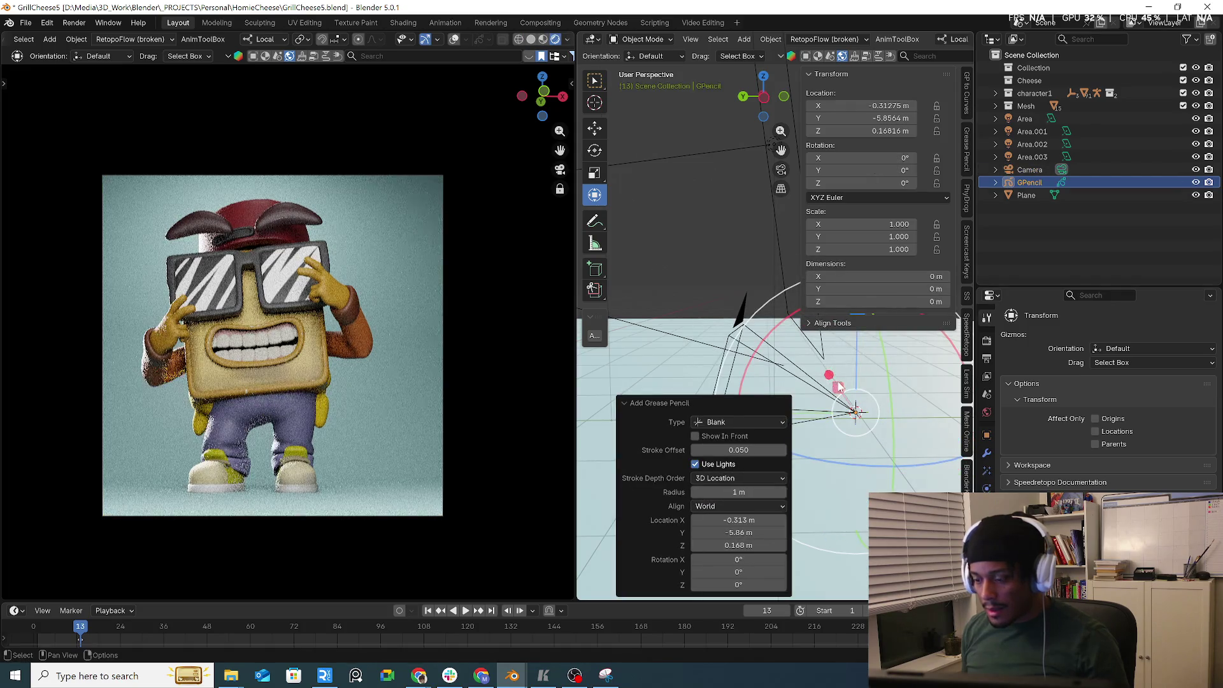
{"action": "middle_click_drag", "start_coordinate": [847, 395], "coordinate": [853, 390]}
{"action": "middle_click_drag", "start_coordinate": [860, 393], "coordinate": [860, 390]}
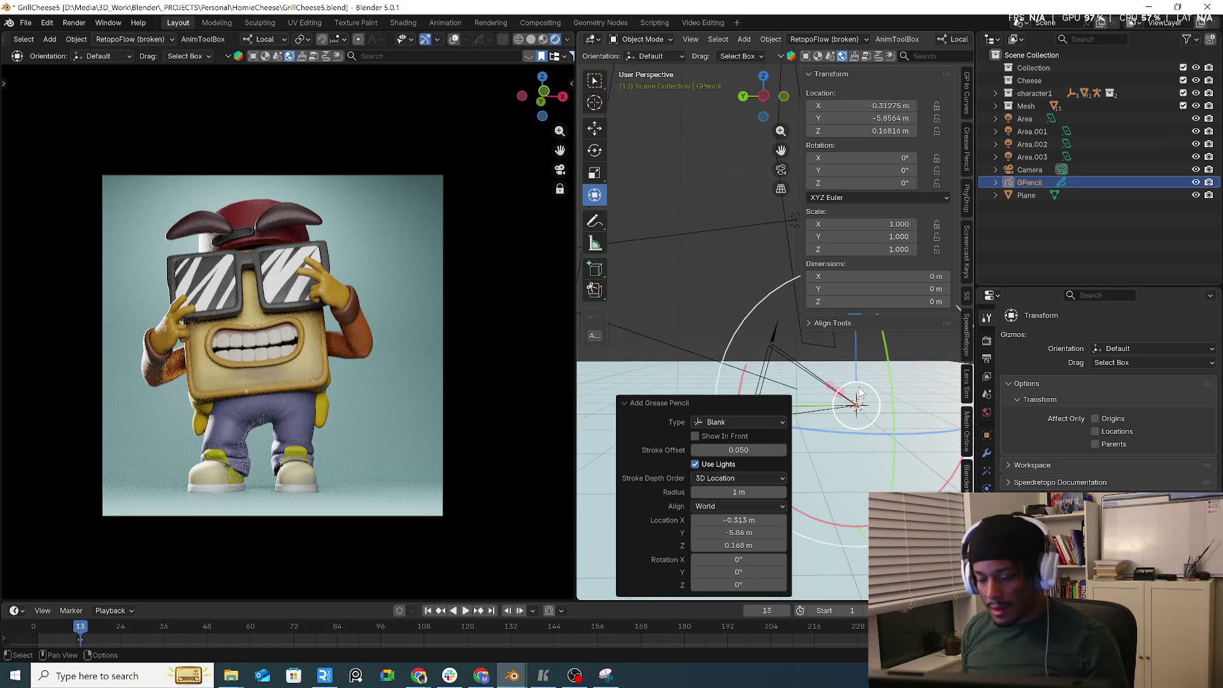
{"action": "left_click", "coordinate": [1051, 183]}
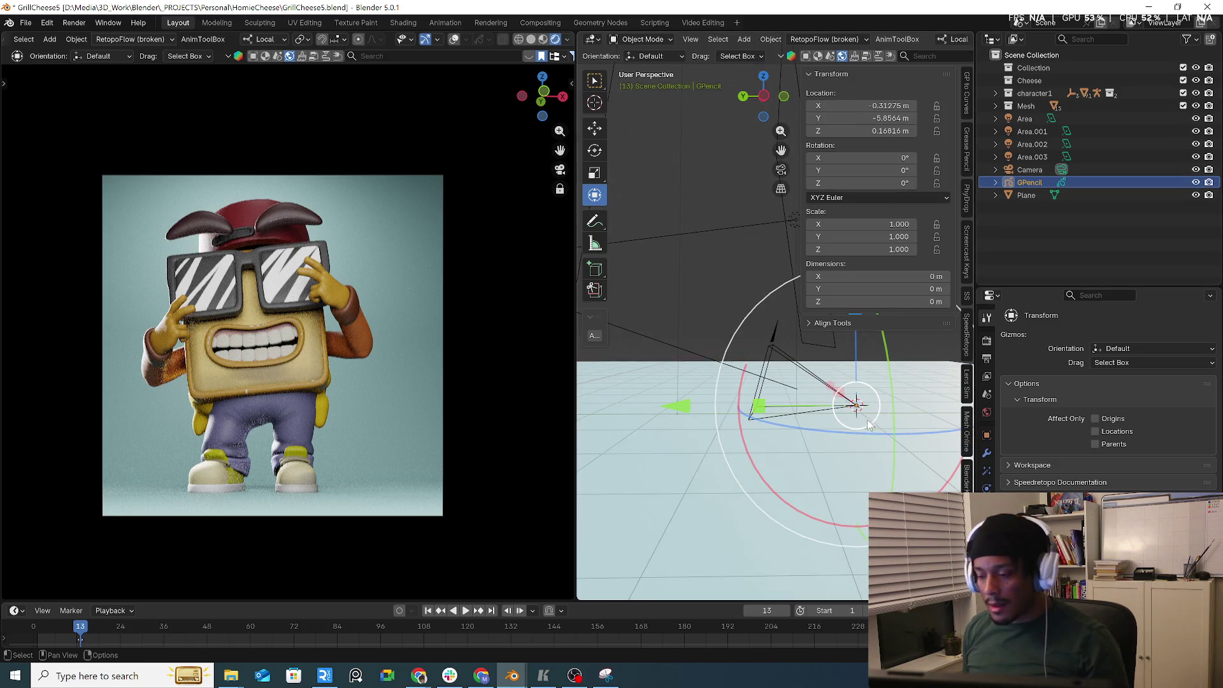
- Move GPencil 0.29064 m forward along its local Y toward the character
{"action": "left_click_drag", "start_coordinate": [691, 407], "coordinate": [669, 409]}
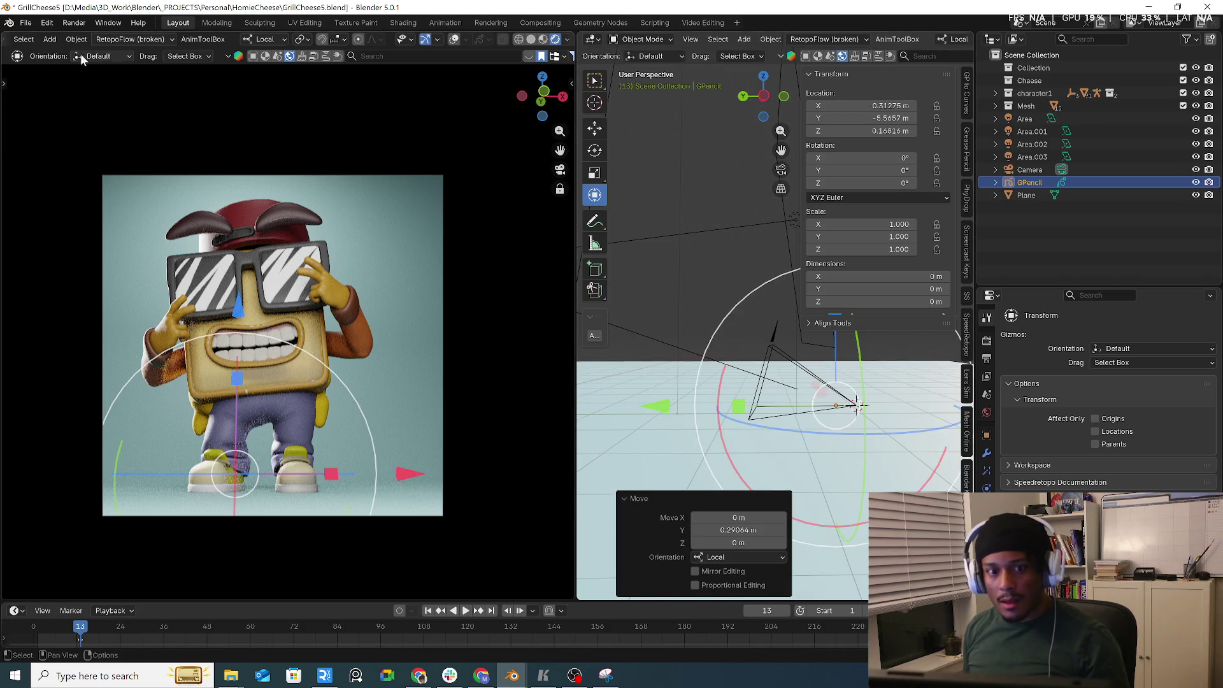
{"action": "middle_click_drag", "start_coordinate": [59, 41], "coordinate": [223, 46]}
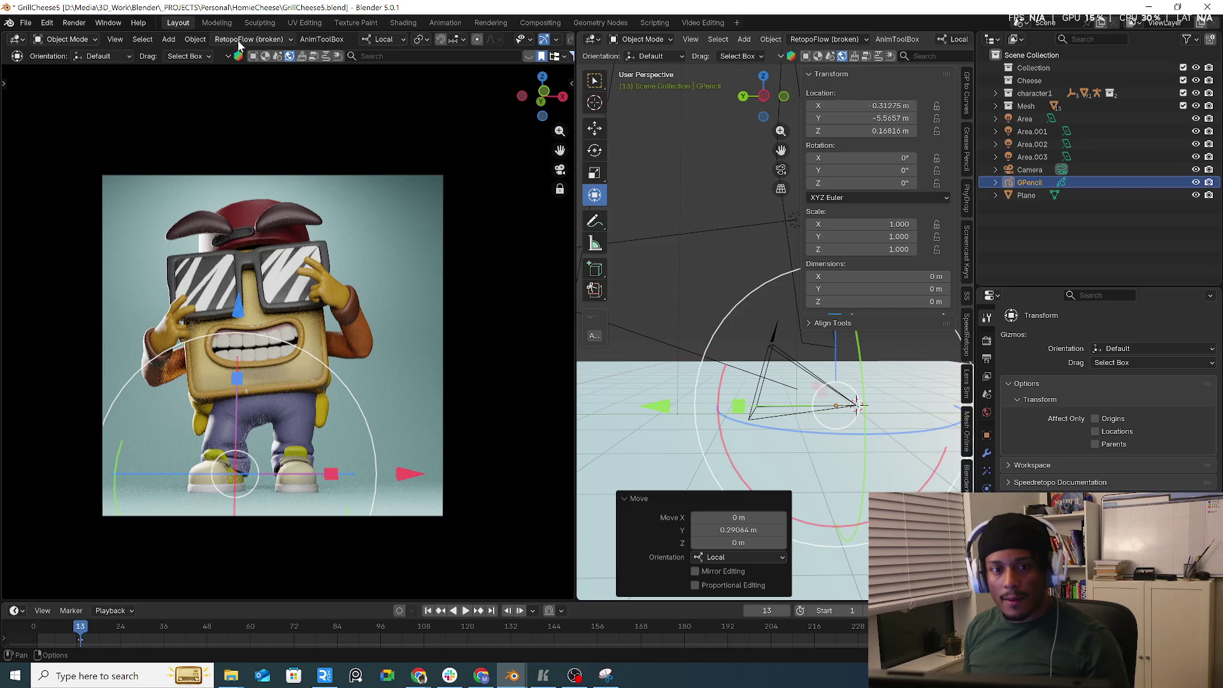
{"action": "left_click", "coordinate": [54, 40]}
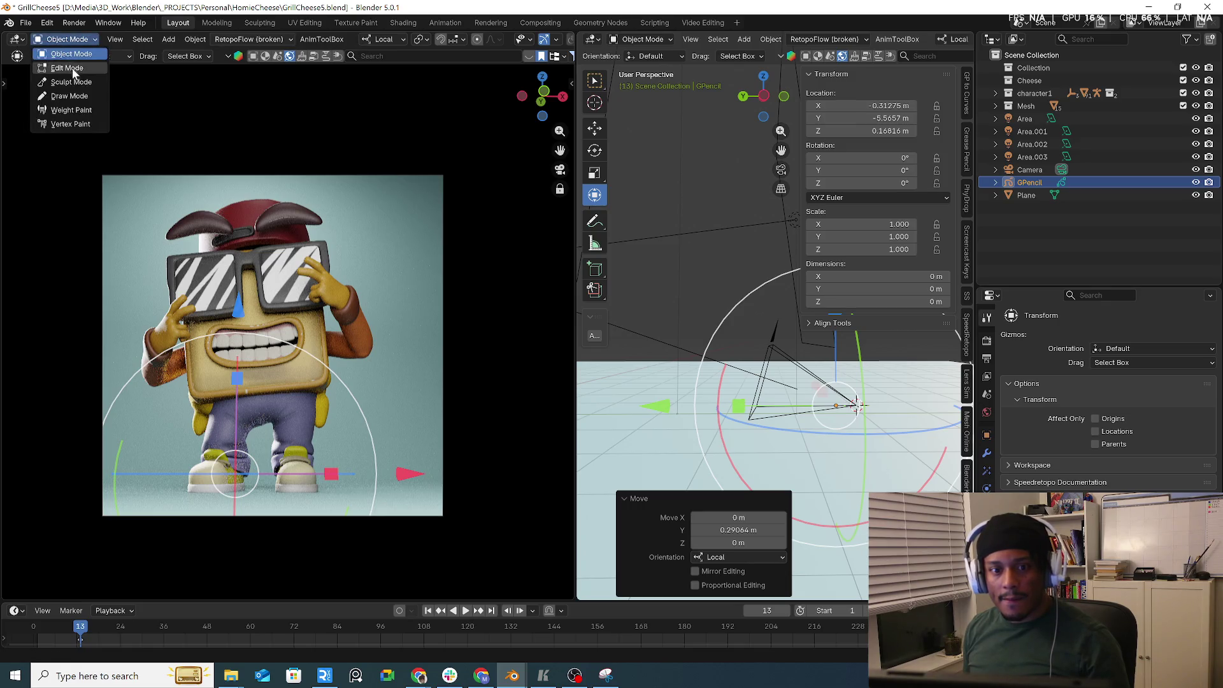
- Switch to Draw mode, test an Ink Pen stroke along the character's right side, then undo it
{"action": "left_click", "coordinate": [81, 97]}
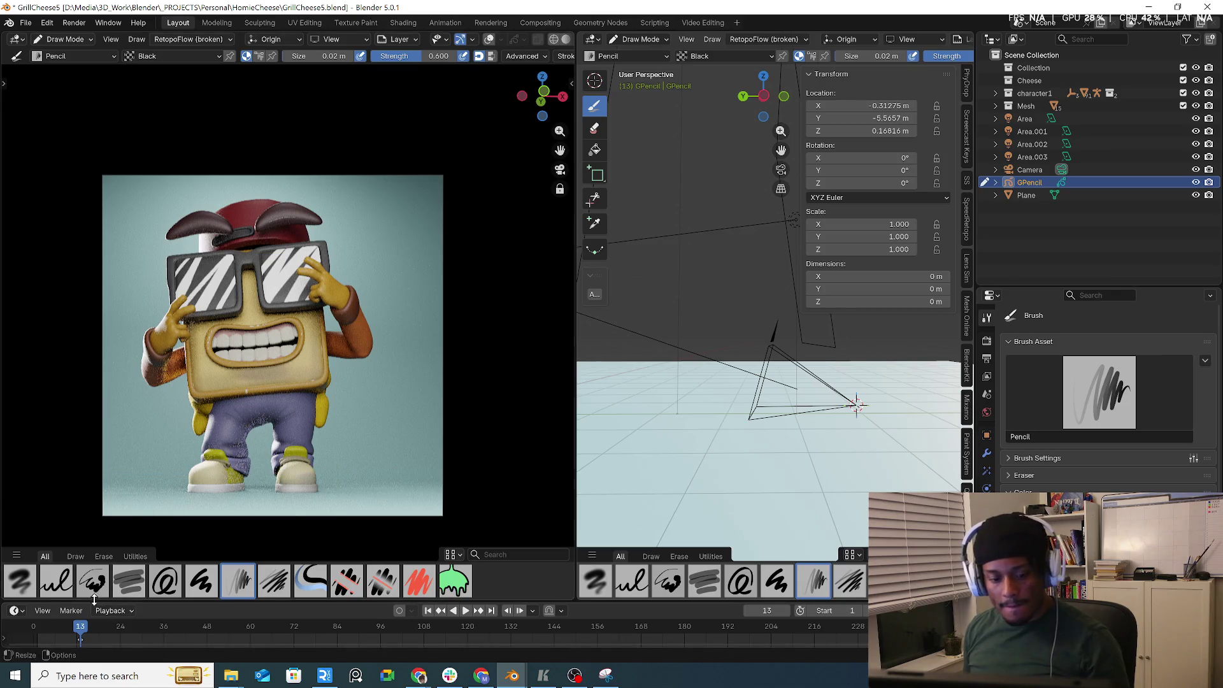
{"action": "left_click", "coordinate": [64, 581]}
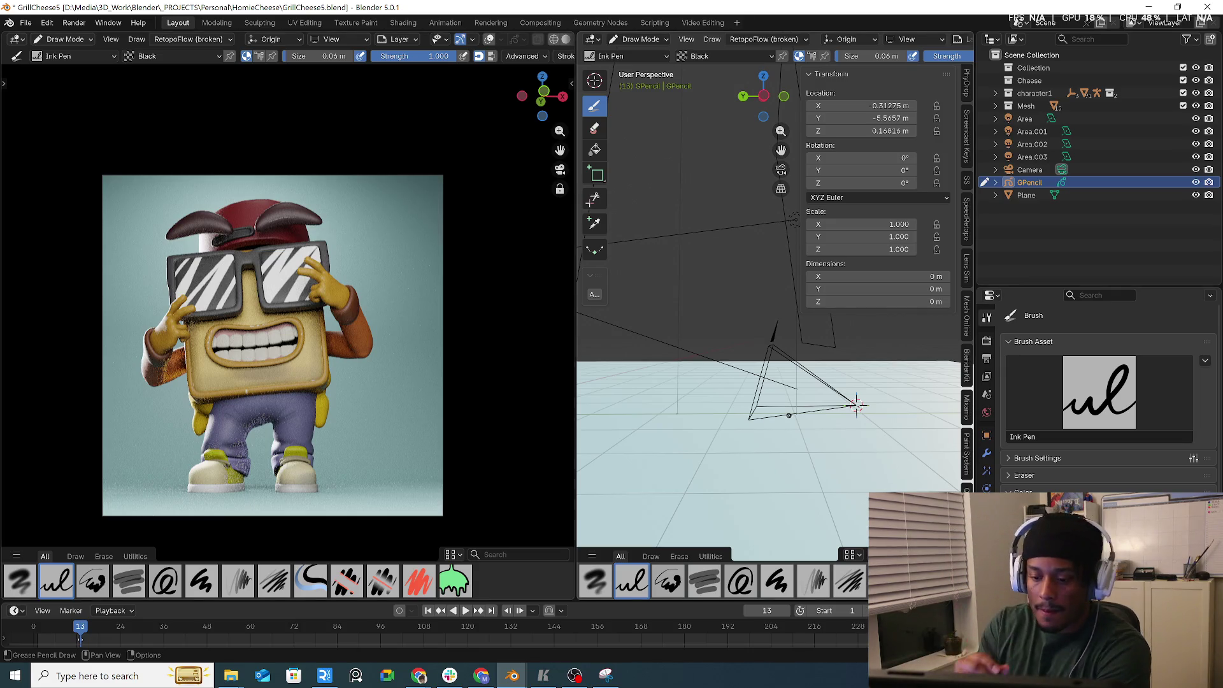
{"action": "left_click_drag", "start_coordinate": [326, 362], "coordinate": [329, 406]}
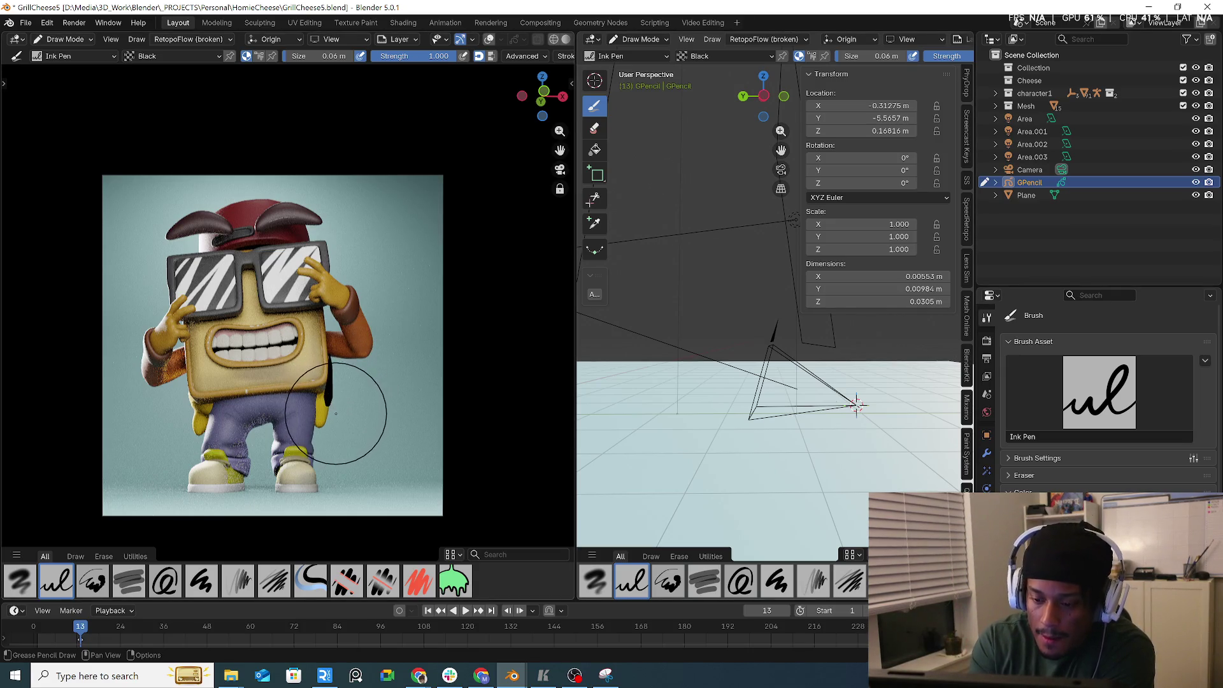
{"action": "key", "text": "ctrl+z"}
{"action": "key", "text": "ctrl+z"}
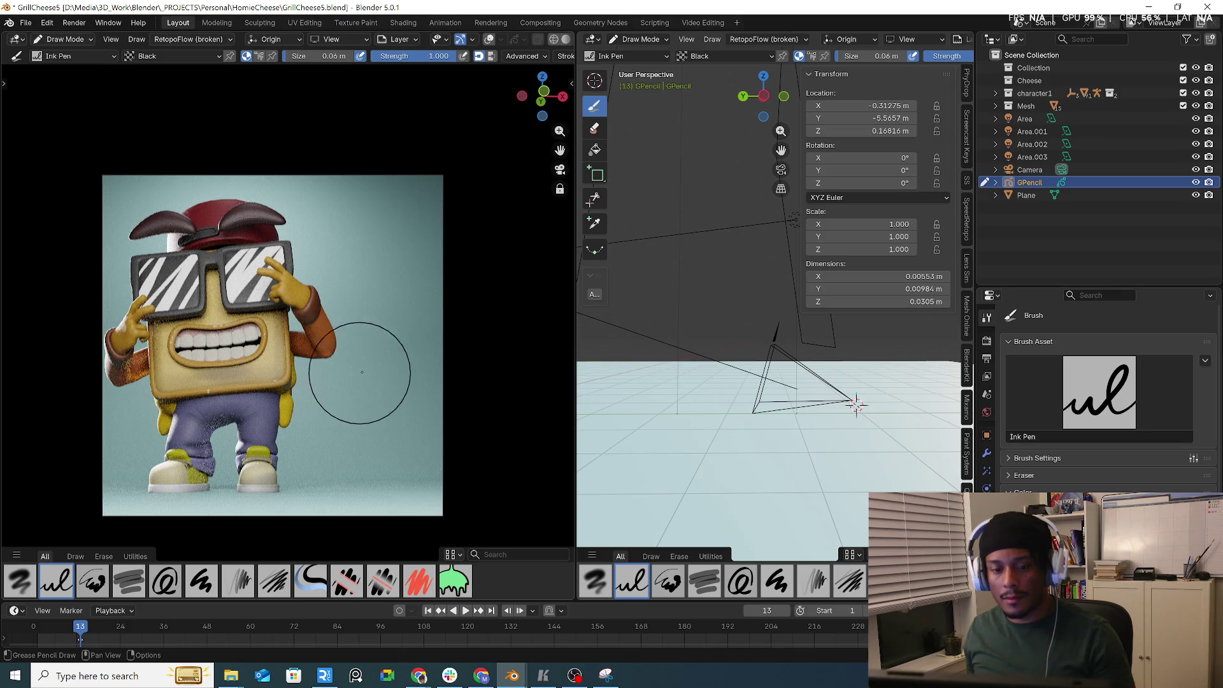
{"action": "key", "text": "ctrl+z"}
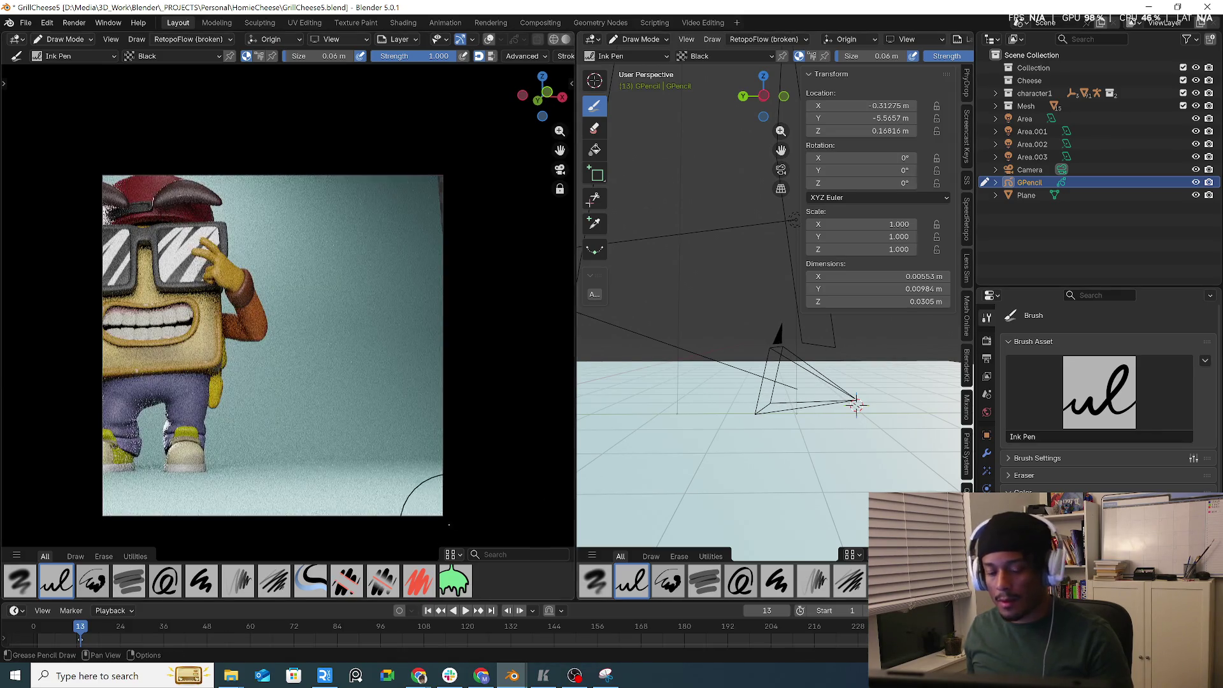
{"action": "key", "text": "ctrl+shift+z"}
{"action": "key", "text": "ctrl+z"}
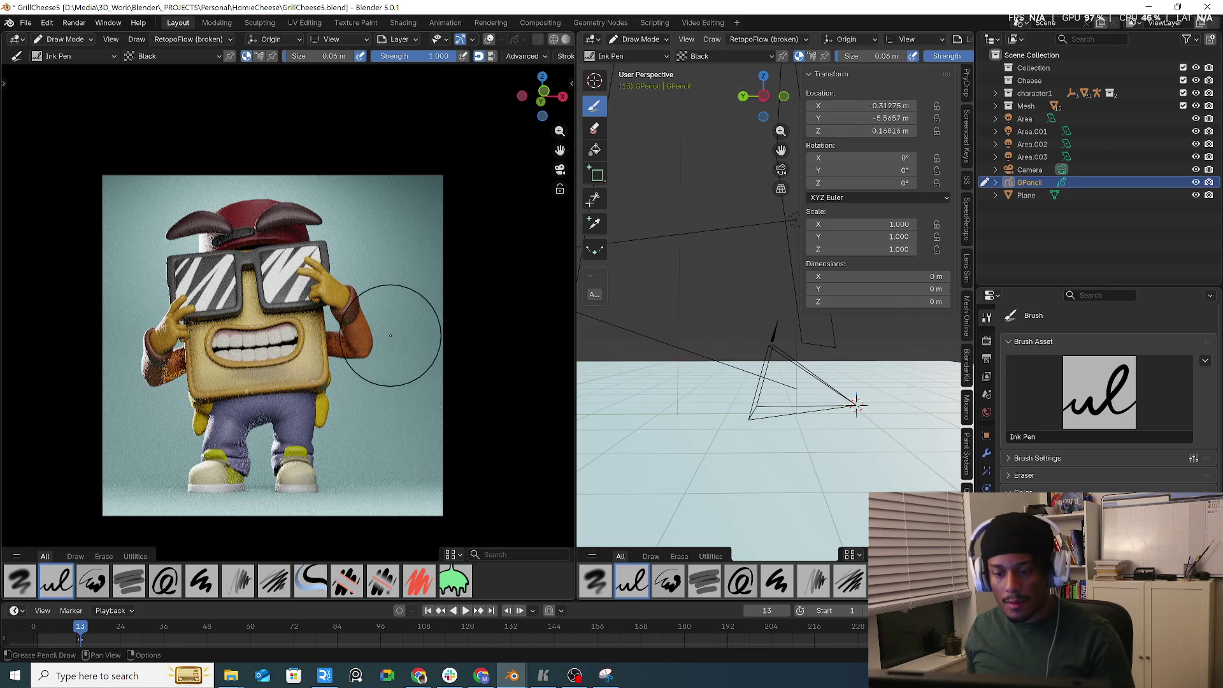
- Restore the camera framing of the toast character and put GPencil back in Object Mode
{"action": "middle_click_drag", "start_coordinate": [396, 328], "coordinate": [414, 337]}
{"action": "scroll", "coordinate": [437, 353], "scroll_direction": "up", "scroll_amount": 5}
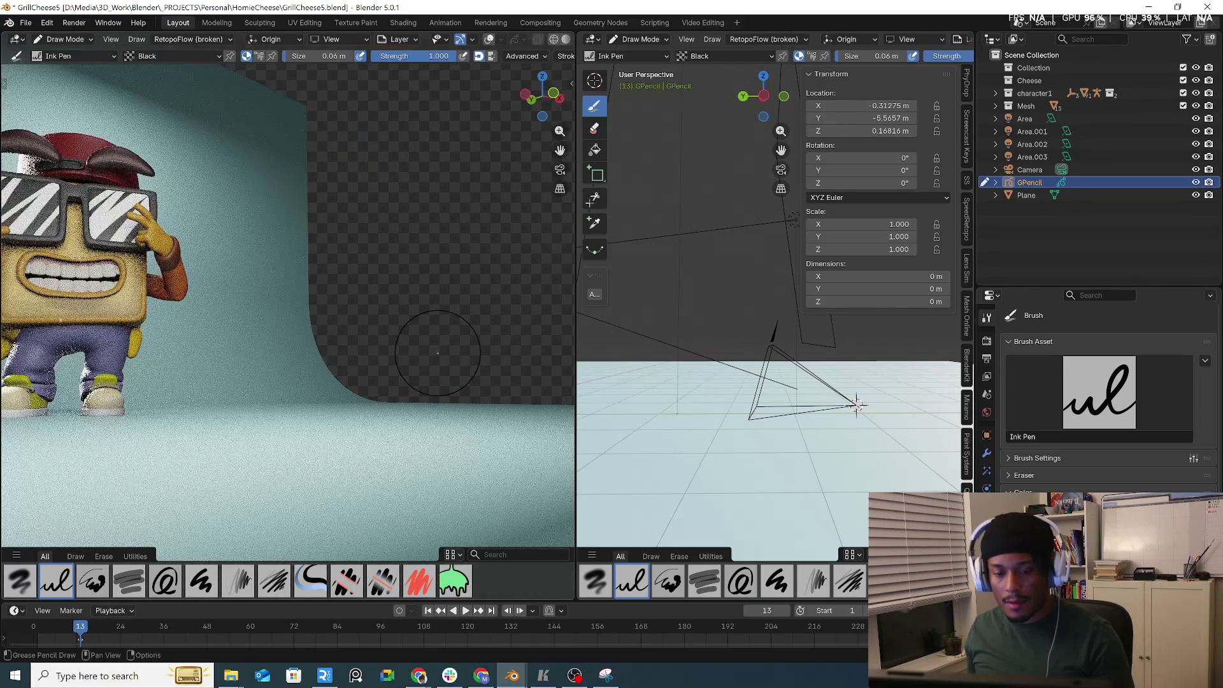
{"action": "left_click", "coordinate": [560, 169]}
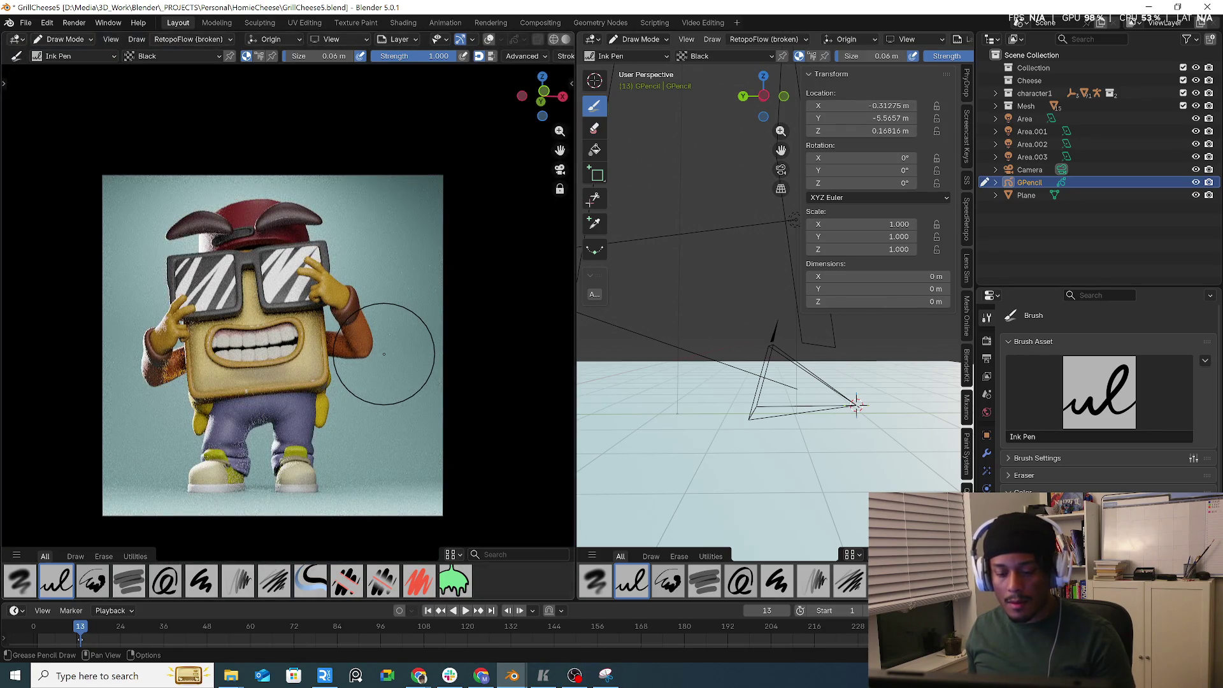
{"action": "middle_click_drag", "start_coordinate": [384, 354], "coordinate": [449, 366]}
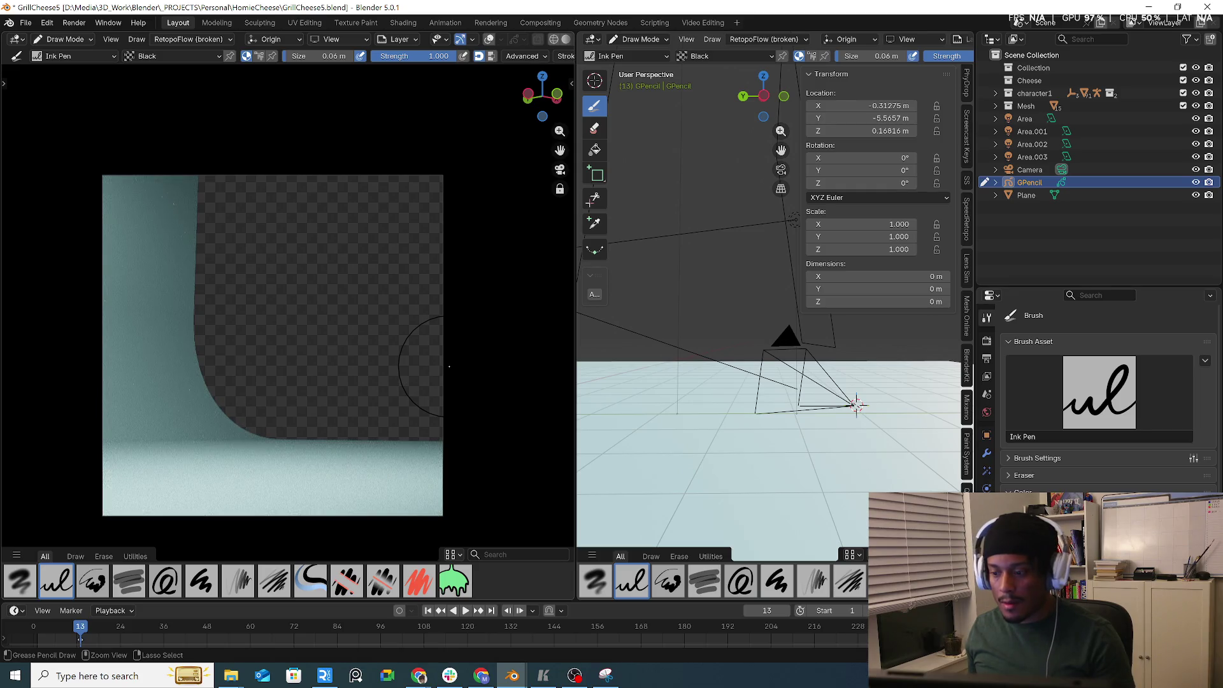
{"action": "key", "text": "ctrl+z"}
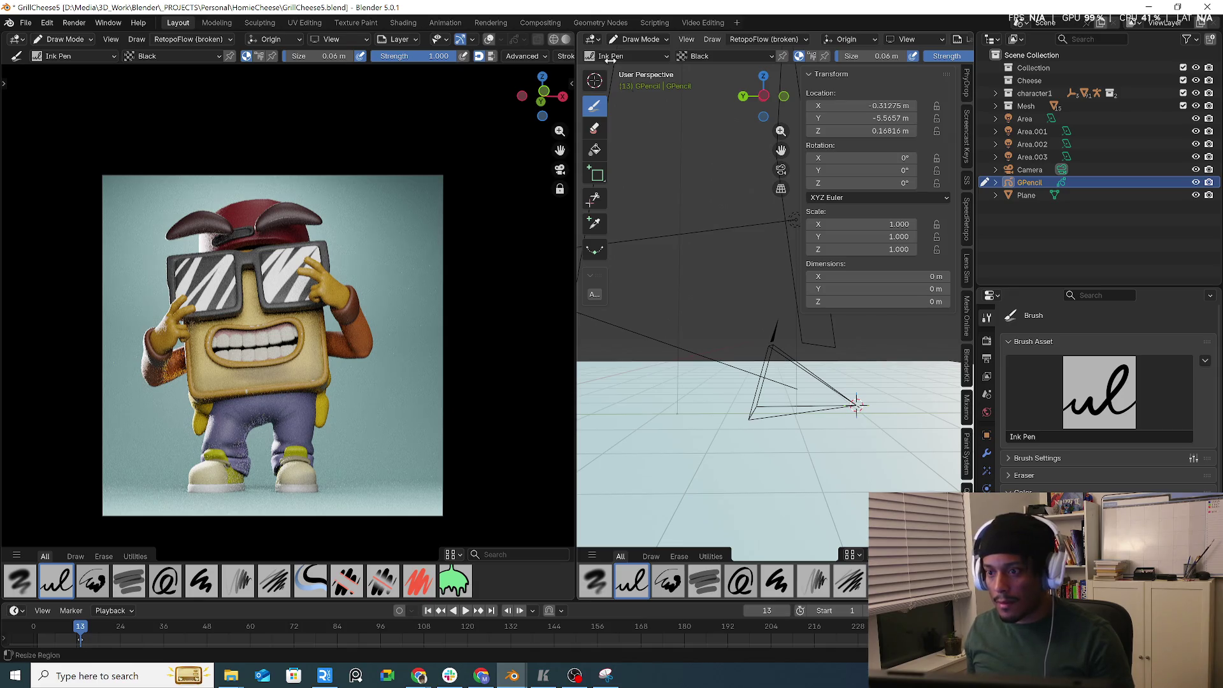
{"action": "left_click", "coordinate": [638, 39]}
{"action": "left_click", "coordinate": [637, 51]}
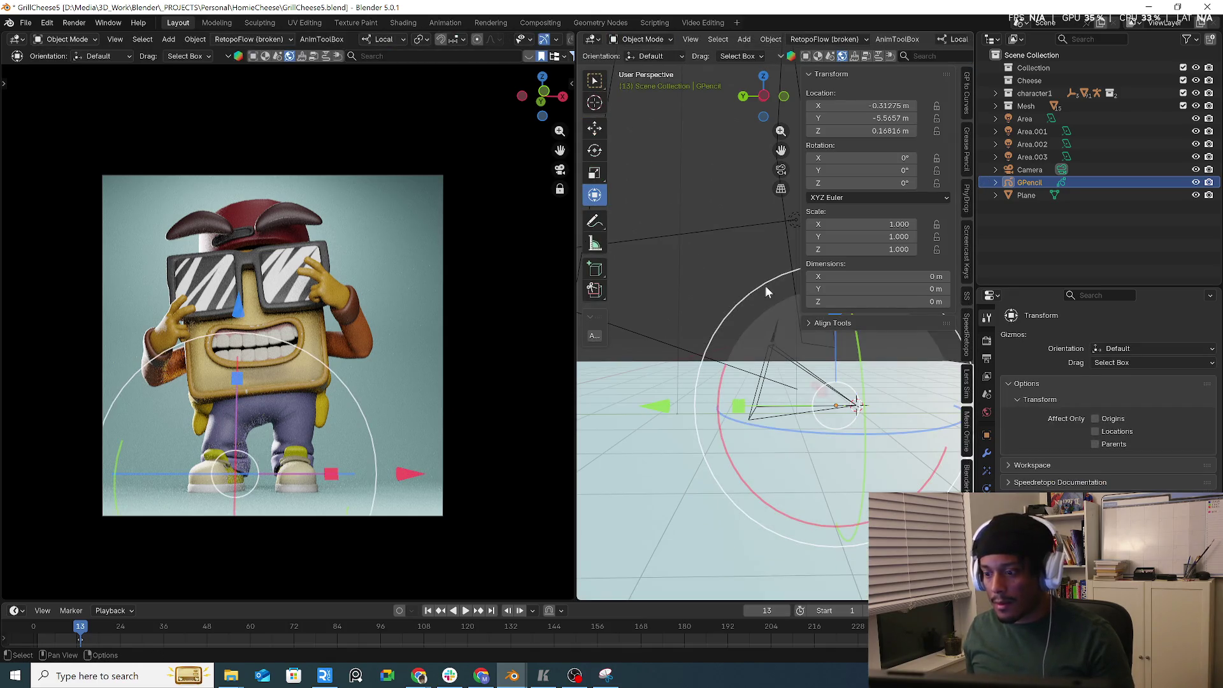
- Select the Camera, then zoom and pan the camera view so the toast fills the left viewport
{"action": "left_click", "coordinate": [713, 143]}
{"action": "left_click", "coordinate": [1030, 170]}
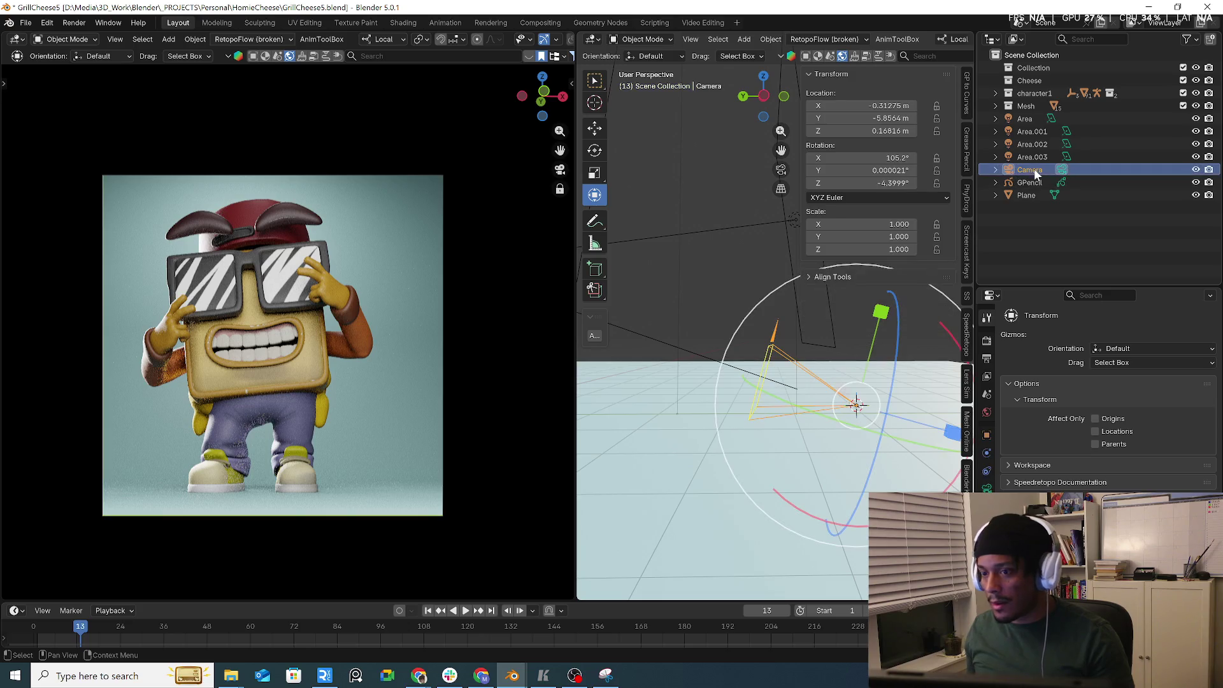
{"action": "mouse_move", "coordinate": [450, 279]}
{"action": "middle_mouse_down"}
{"action": "mouse_move", "coordinate": [482, 297]}
{"action": "mouse_move", "coordinate": [428, 292]}
{"action": "mouse_move", "coordinate": [428, 355]}
{"action": "mouse_move", "coordinate": [508, 363]}
{"action": "mouse_move", "coordinate": [460, 291]}
{"action": "middle_mouse_up"}
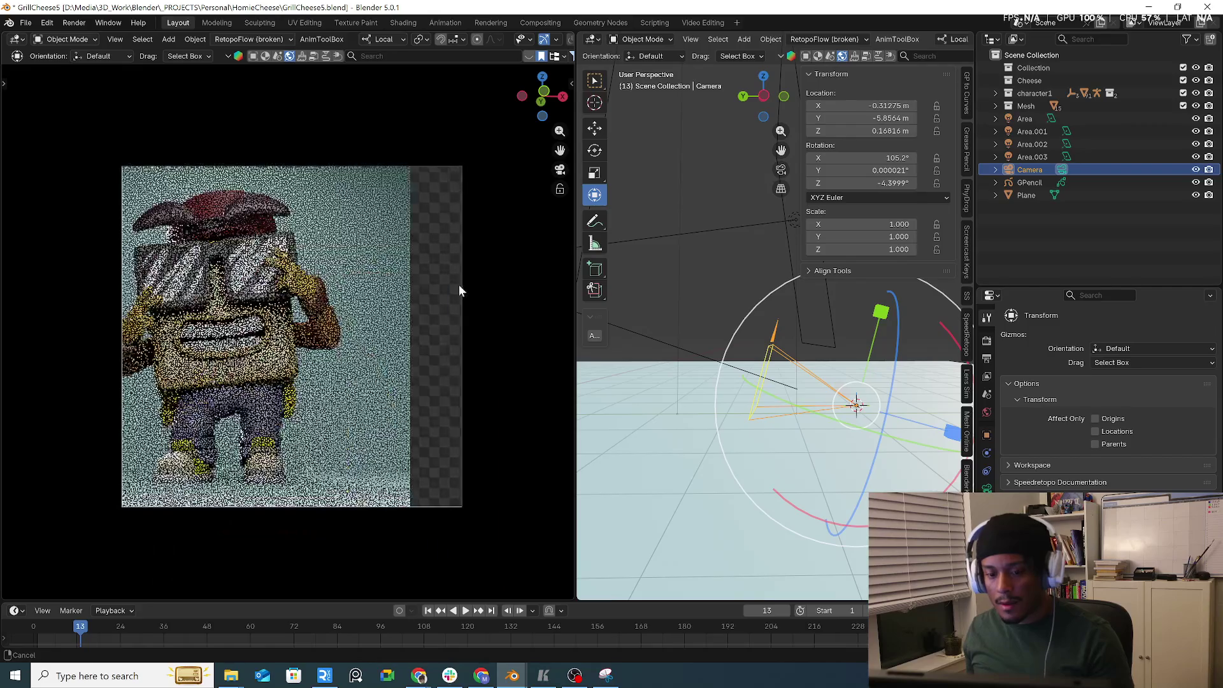
{"action": "scroll", "coordinate": [394, 328], "scroll_direction": "up", "scroll_amount": 2}
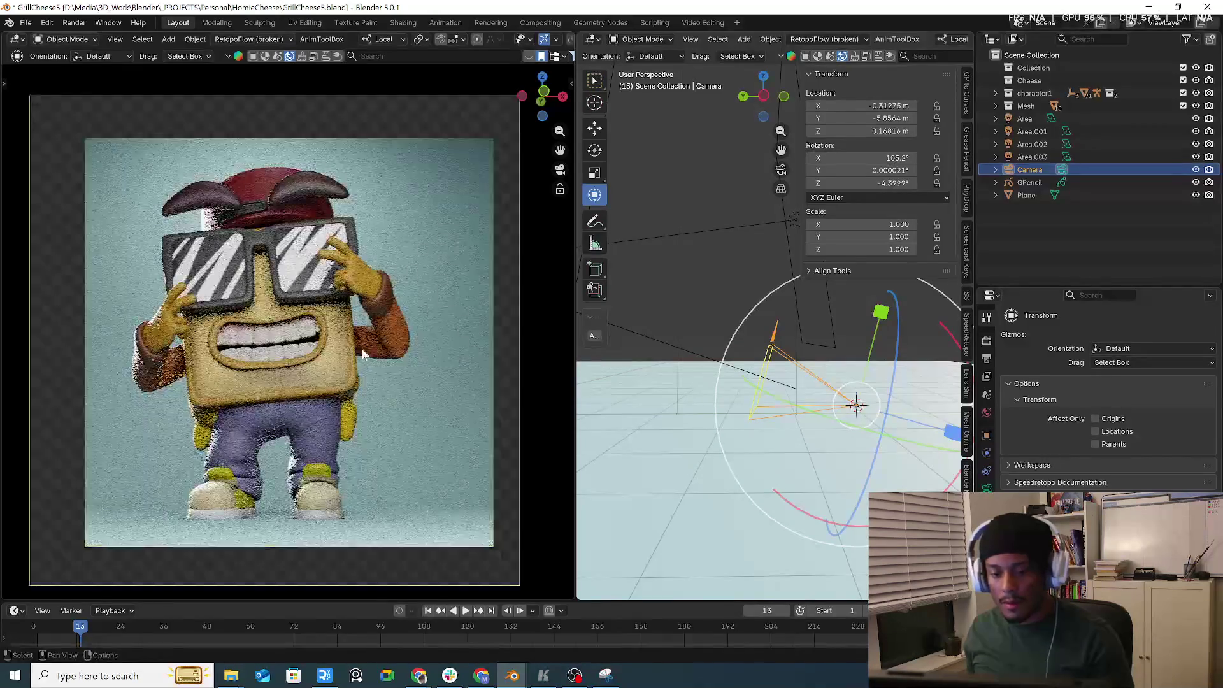
{"action": "middle_click_drag", "start_coordinate": [361, 354], "coordinate": [388, 347], "text": "shift"}
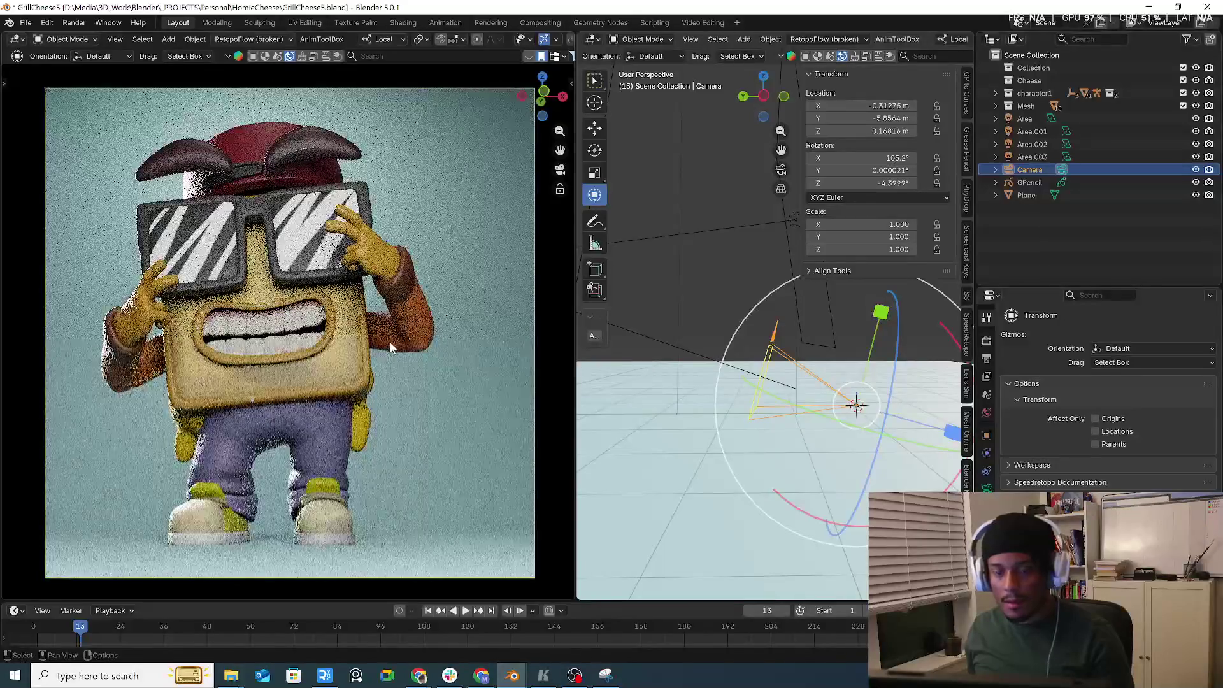
{"action": "left_click", "coordinate": [691, 301]}
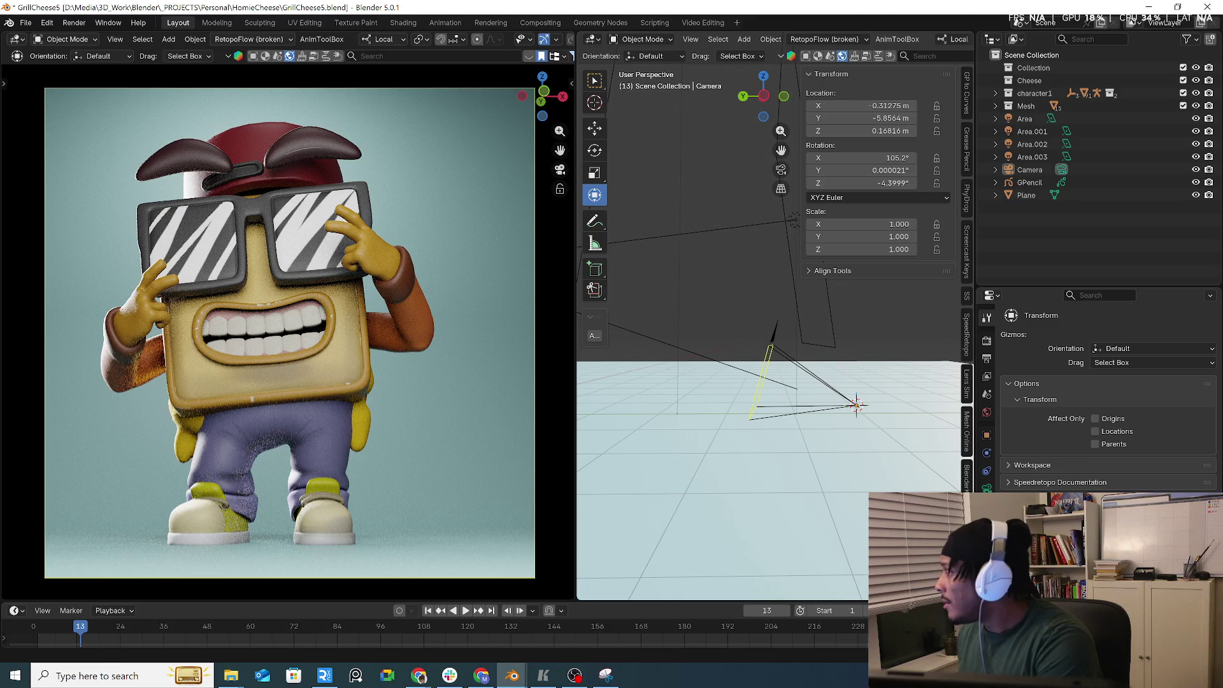
{"action": "key", "text": "alt+Tab"}
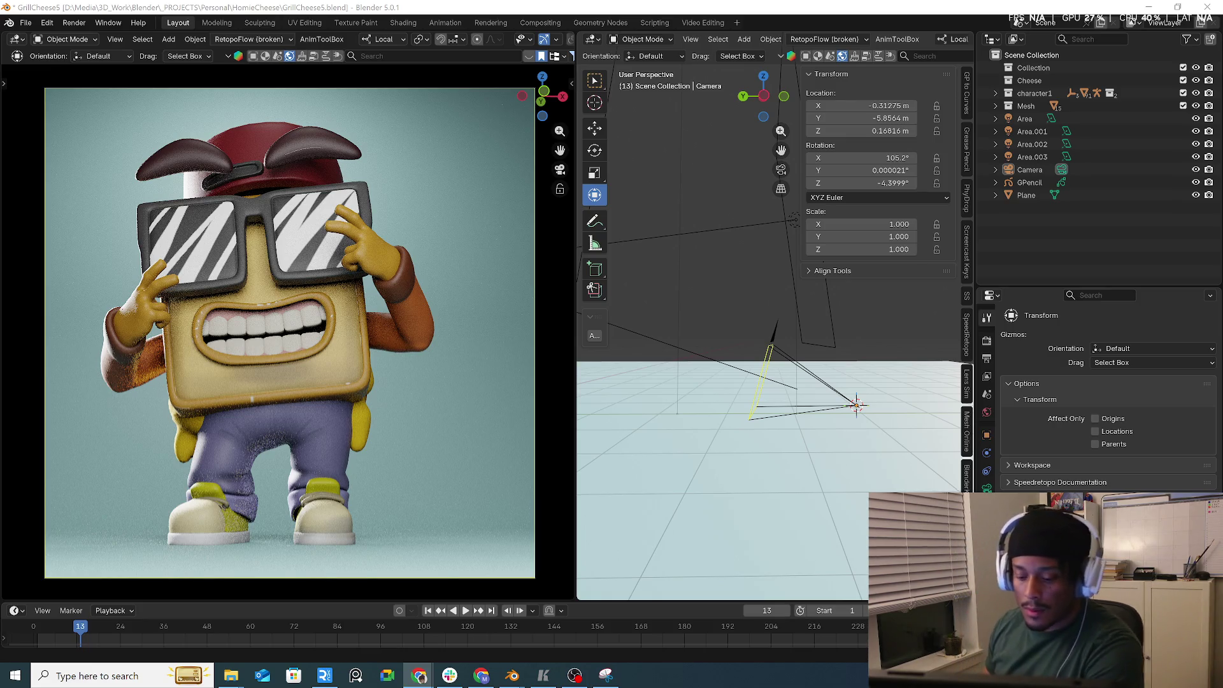
- Put GPencil into Draw Mode and shrink the Ink Pen to a 0.0081 m line
{"action": "left_click", "coordinate": [1015, 180]}
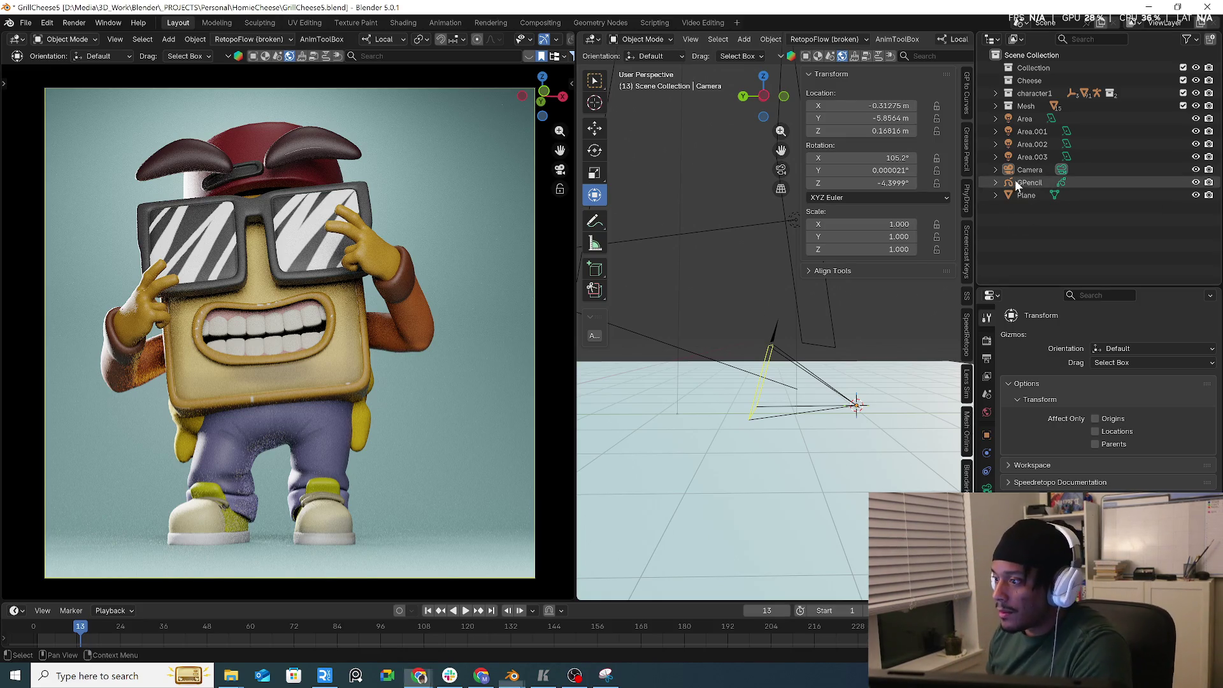
{"action": "left_click", "coordinate": [63, 40]}
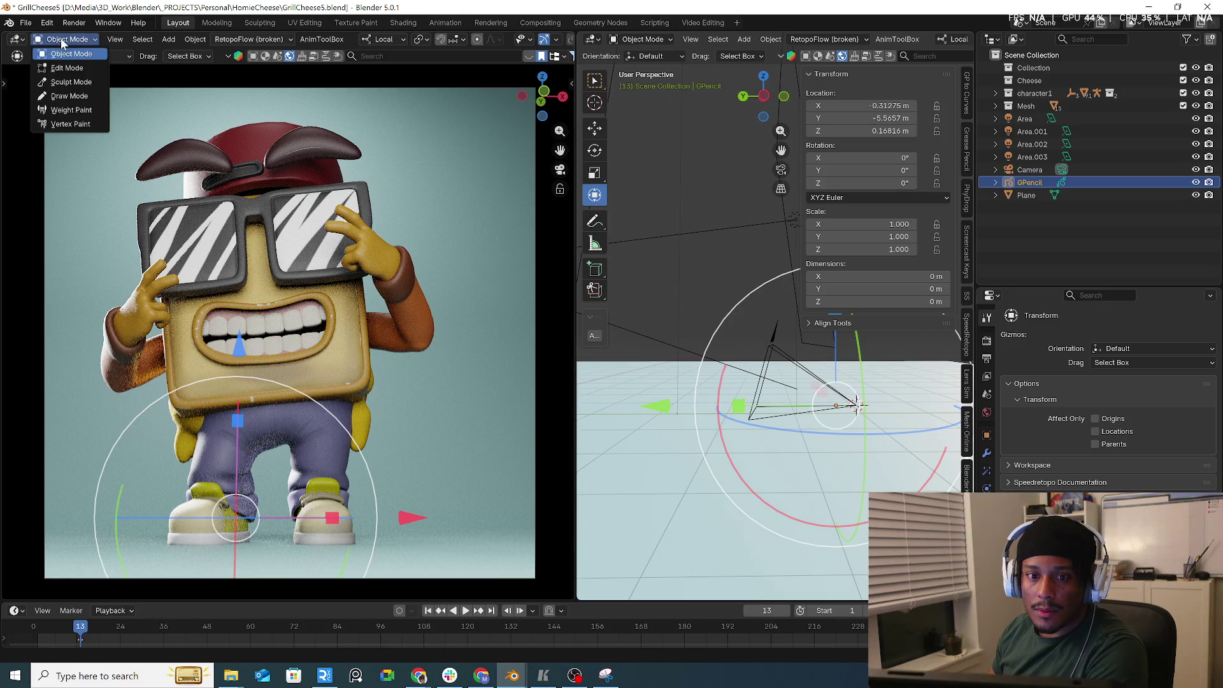
{"action": "left_click", "coordinate": [68, 96]}
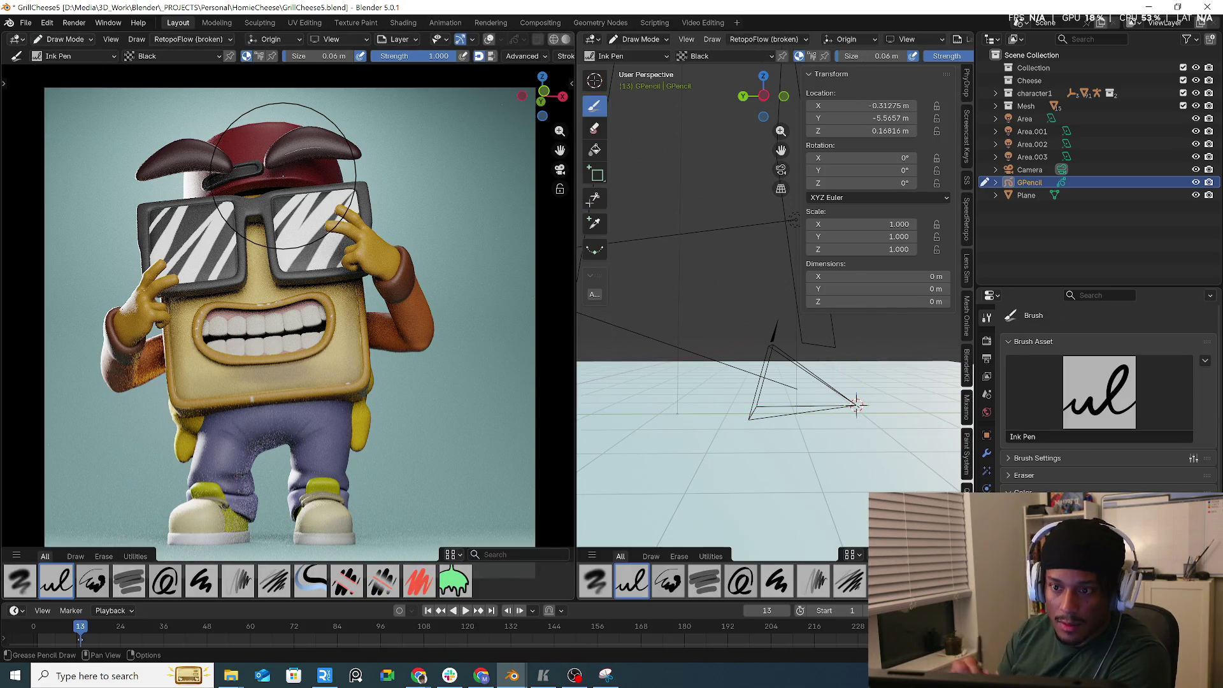
{"action": "left_click", "coordinate": [360, 56]}
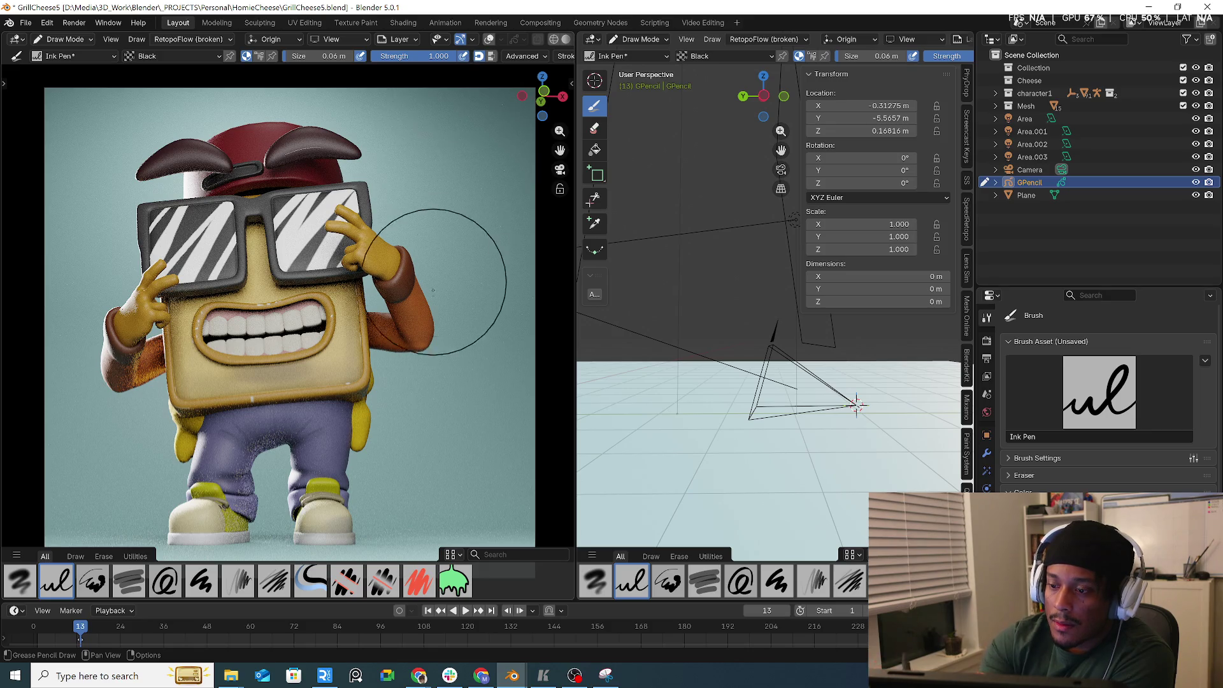
{"action": "key", "text": "f"}
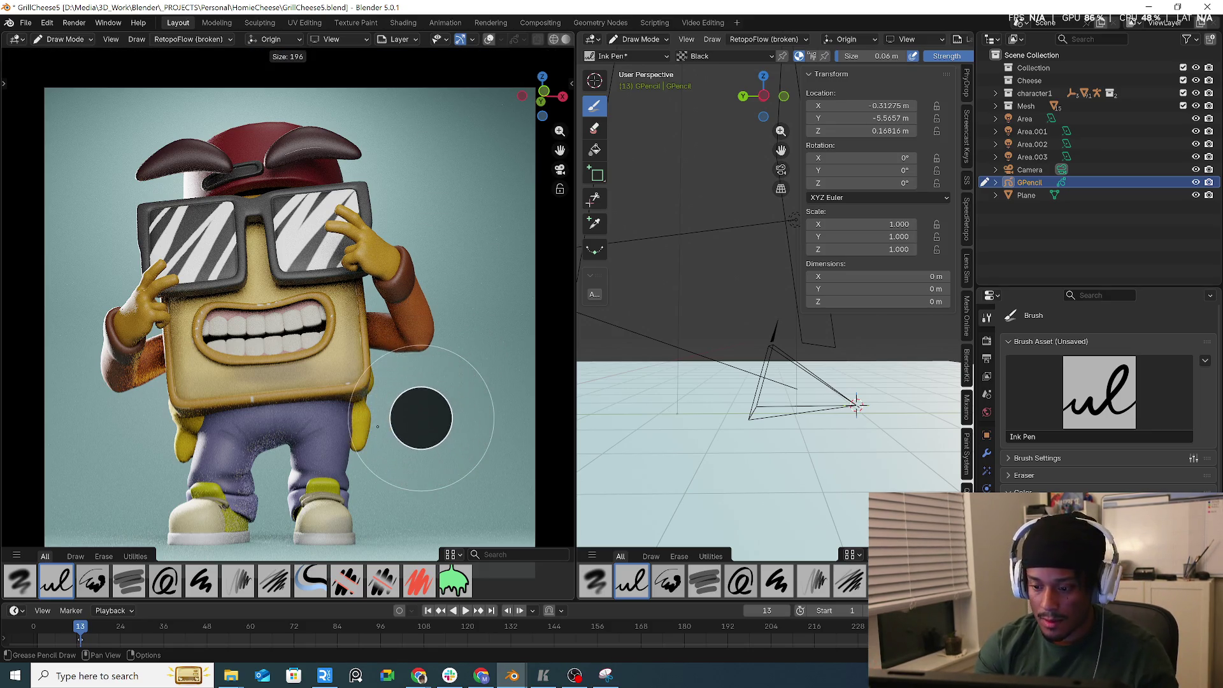
{"action": "left_click", "coordinate": [379, 414]}
{"action": "key", "text": "f"}
{"action": "left_click", "coordinate": [390, 459]}
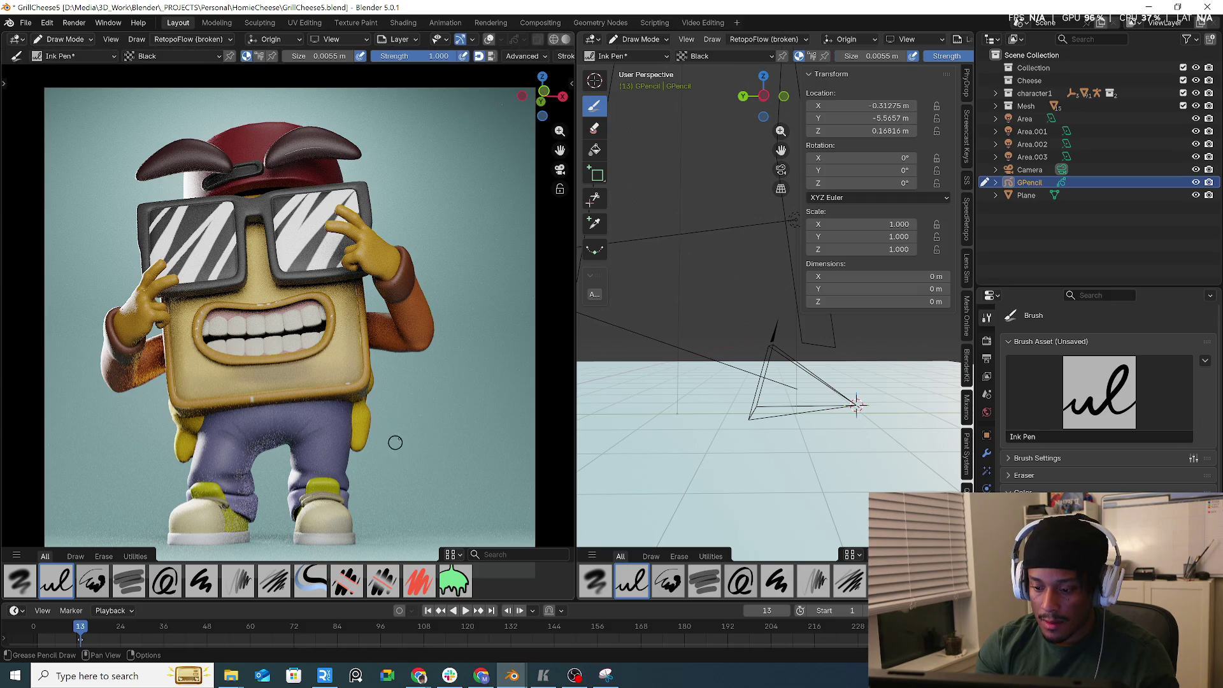
{"action": "key", "text": "f"}
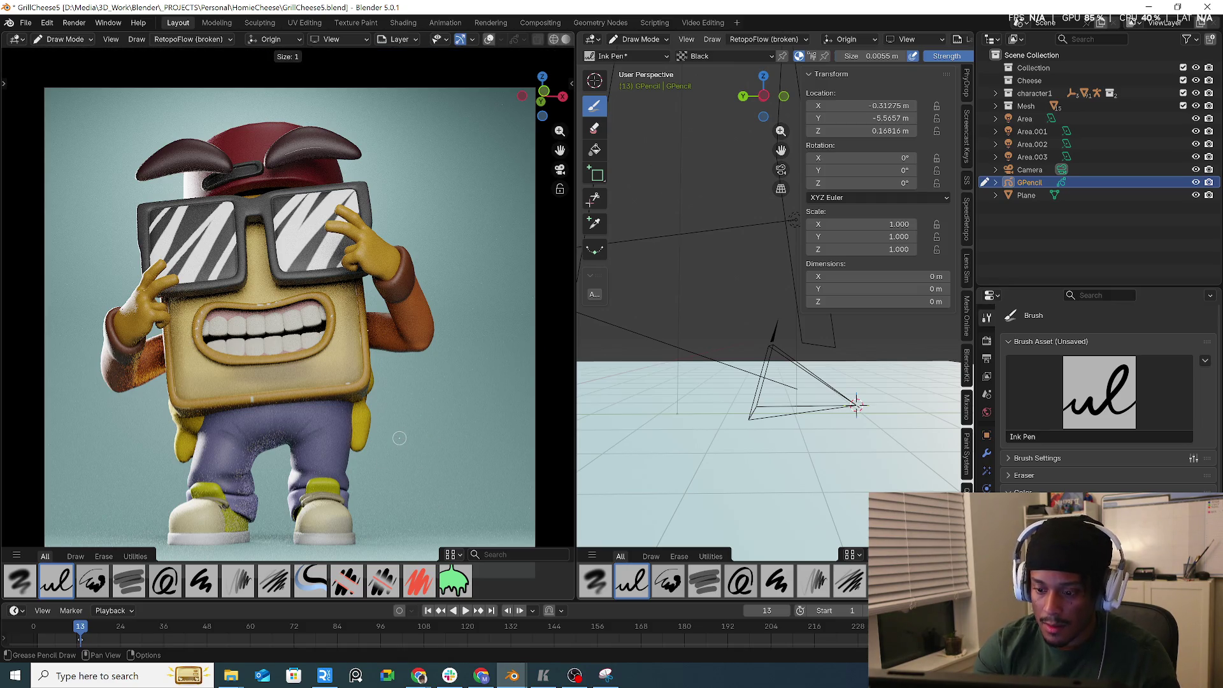
{"action": "left_click", "coordinate": [399, 438]}
{"action": "key", "text": "f"}
{"action": "left_click", "coordinate": [396, 387]}
- Ink detail lines on the face edge, glasses, arm and left hand, discarding two test strokes
{"action": "left_click_drag", "start_coordinate": [411, 366], "coordinate": [435, 360]}
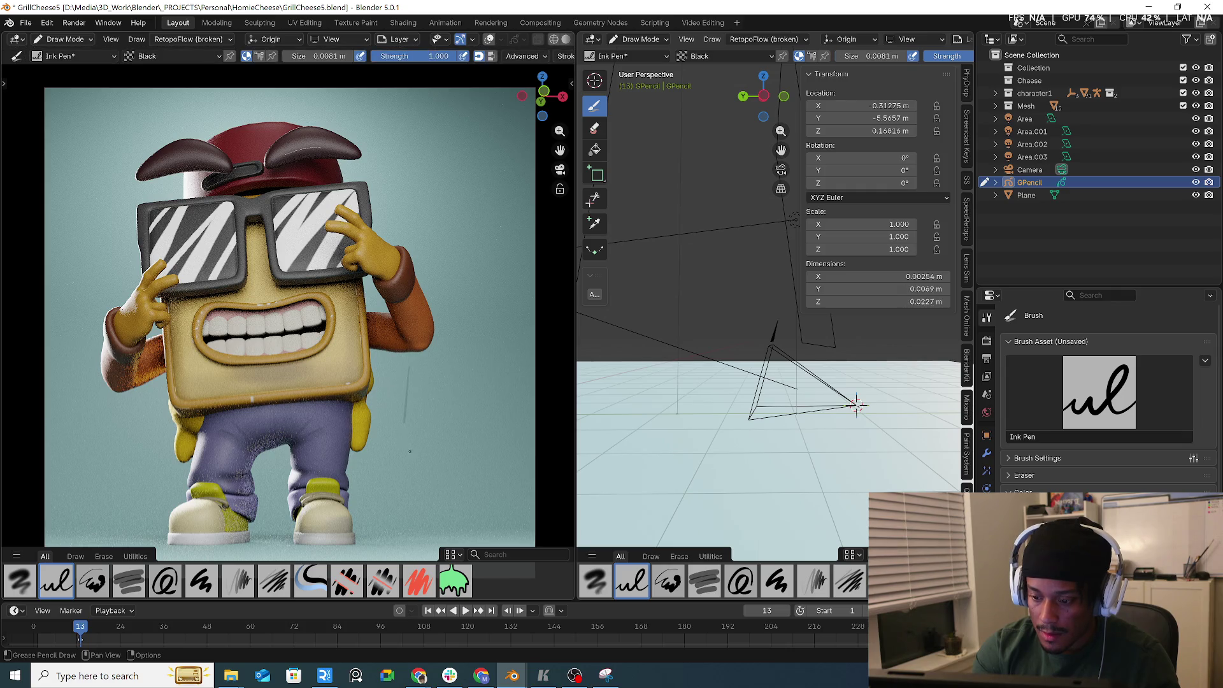
{"action": "key", "text": "ctrl+z"}
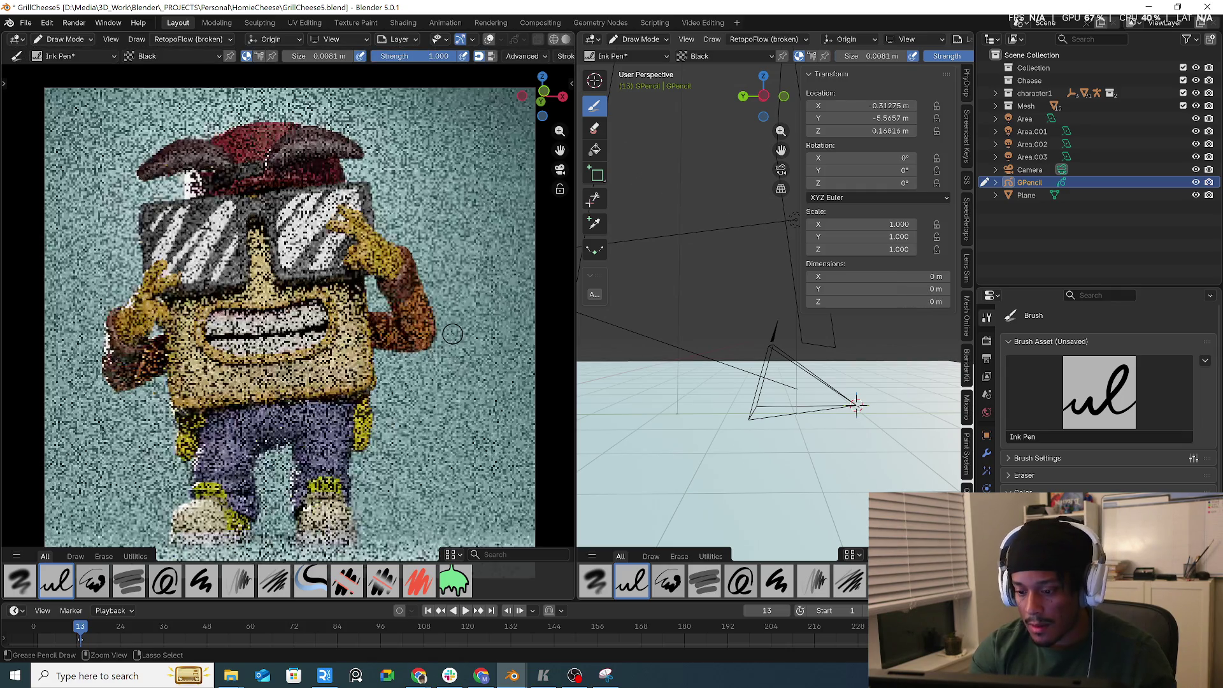
{"action": "left_click_drag", "start_coordinate": [423, 354], "coordinate": [420, 448]}
{"action": "key", "text": "ctrl+z"}
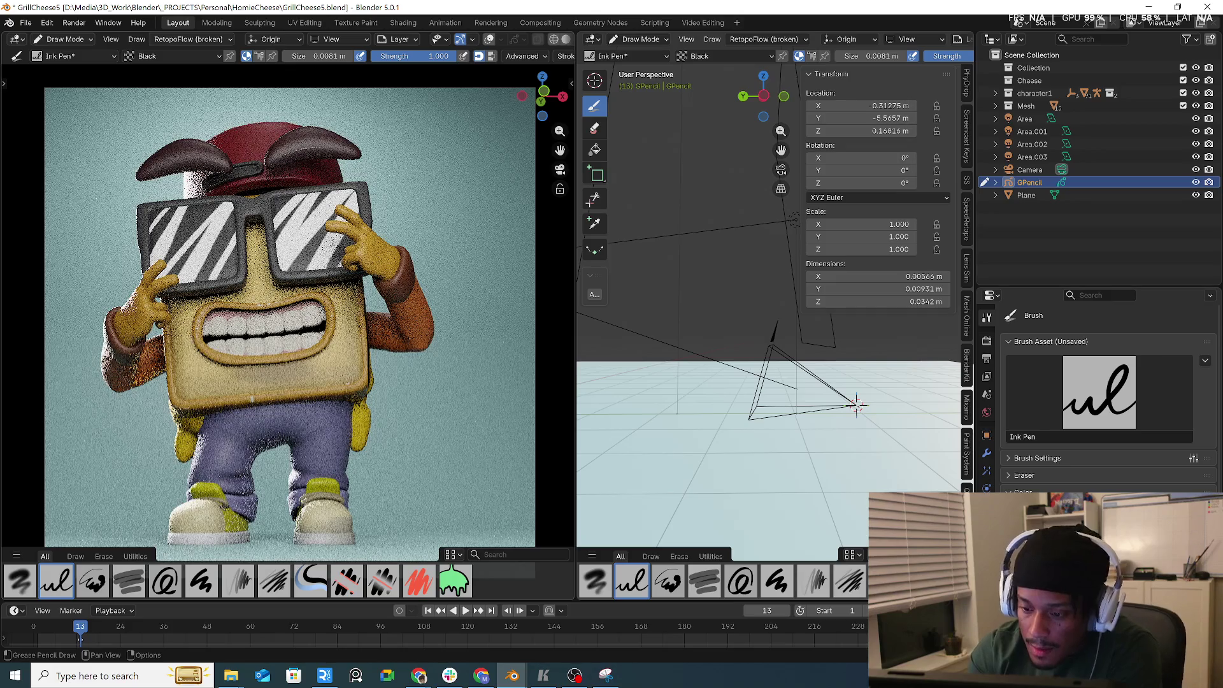
{"action": "left_click_drag", "start_coordinate": [364, 376], "coordinate": [362, 347]}
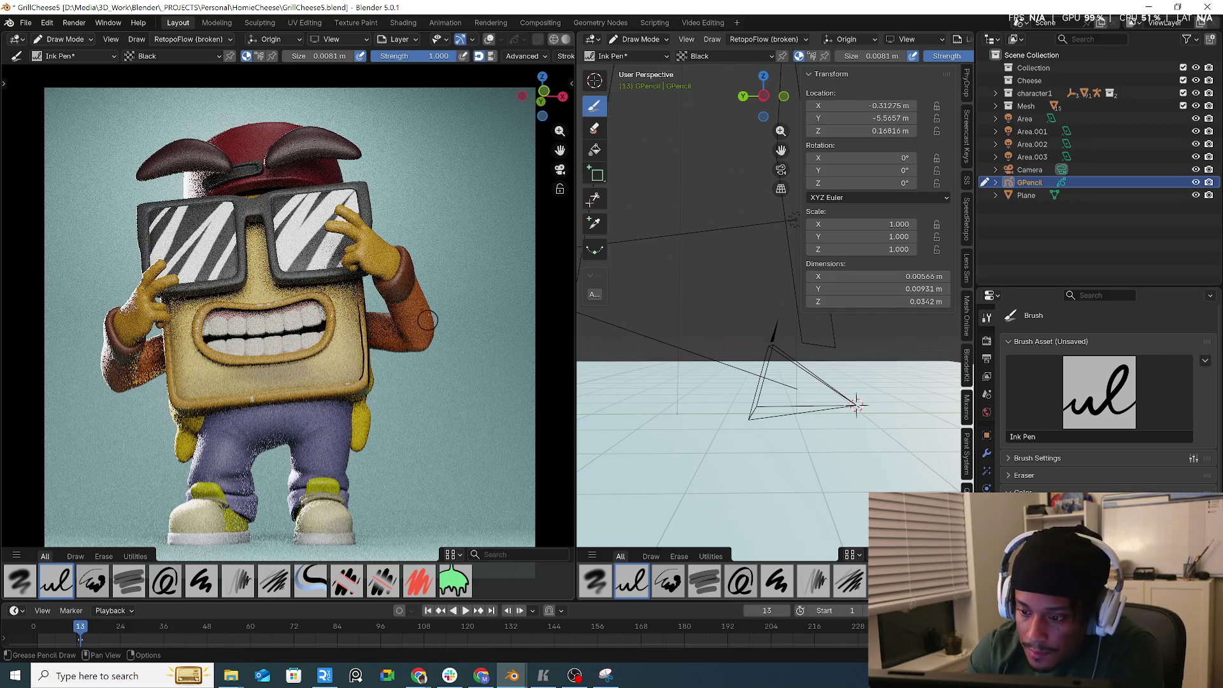
{"action": "left_click_drag", "start_coordinate": [327, 222], "coordinate": [328, 225]}
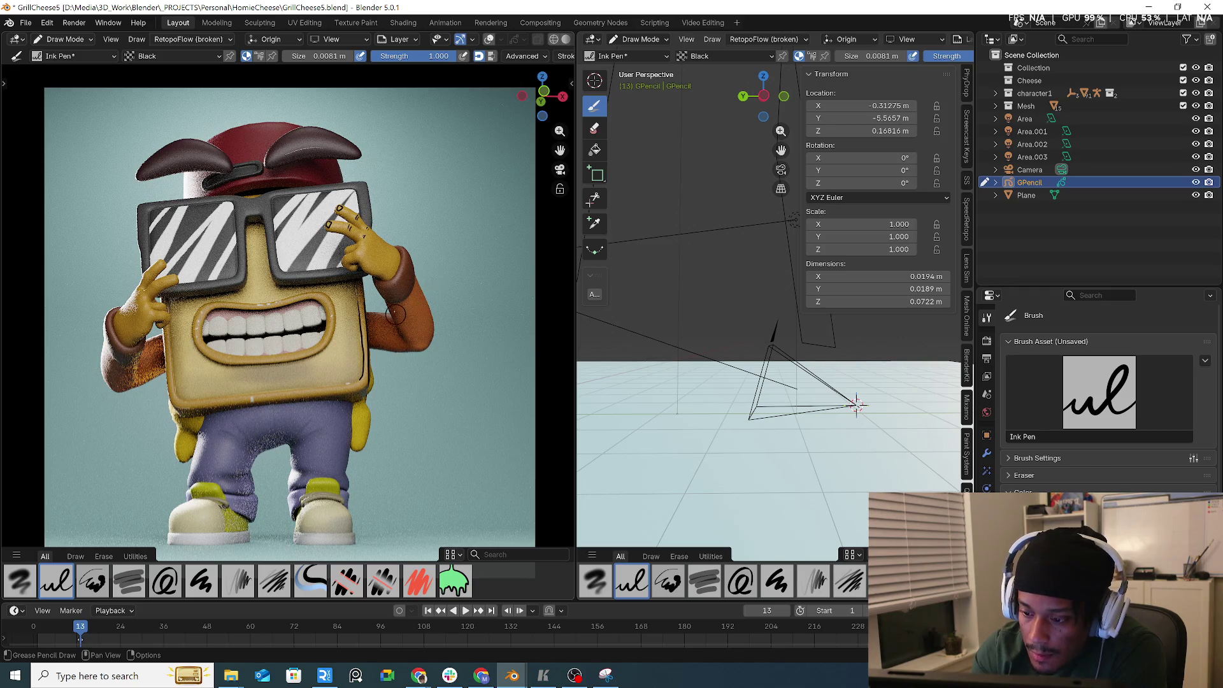
{"action": "left_click_drag", "start_coordinate": [395, 314], "coordinate": [400, 331]}
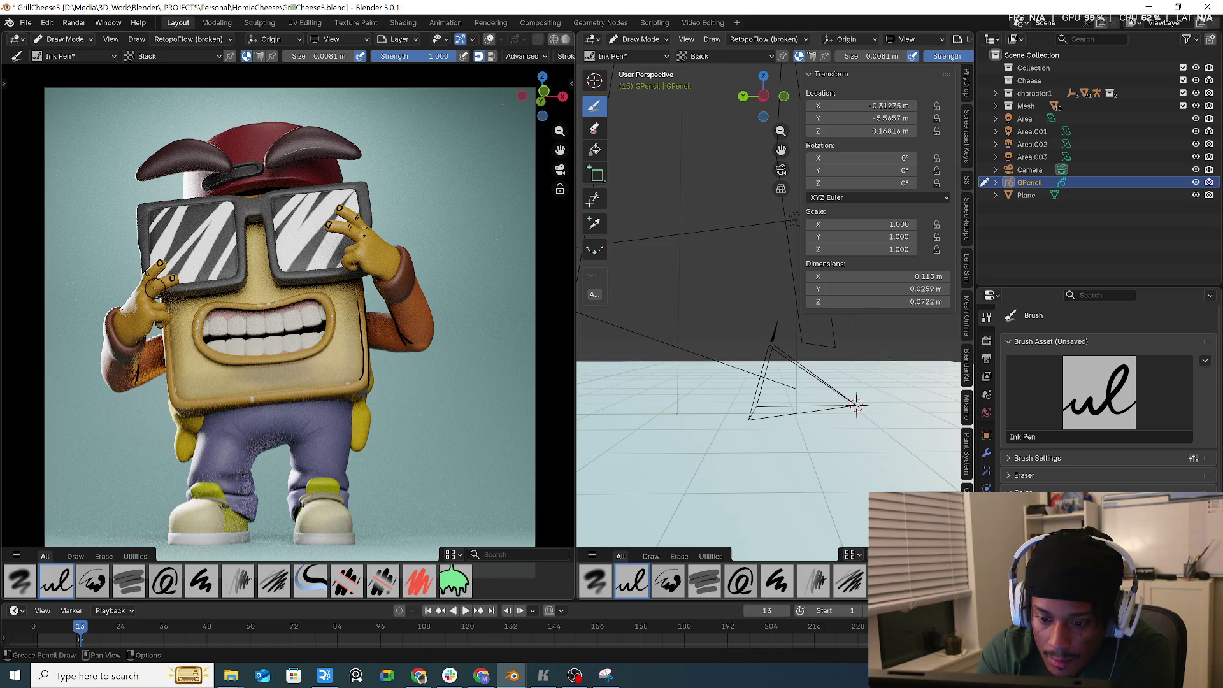
{"action": "mouse_move", "coordinate": [155, 287]}
{"action": "left_mouse_down"}
{"action": "mouse_move", "coordinate": [135, 307]}
{"action": "mouse_move", "coordinate": [152, 309]}
{"action": "left_mouse_up"}
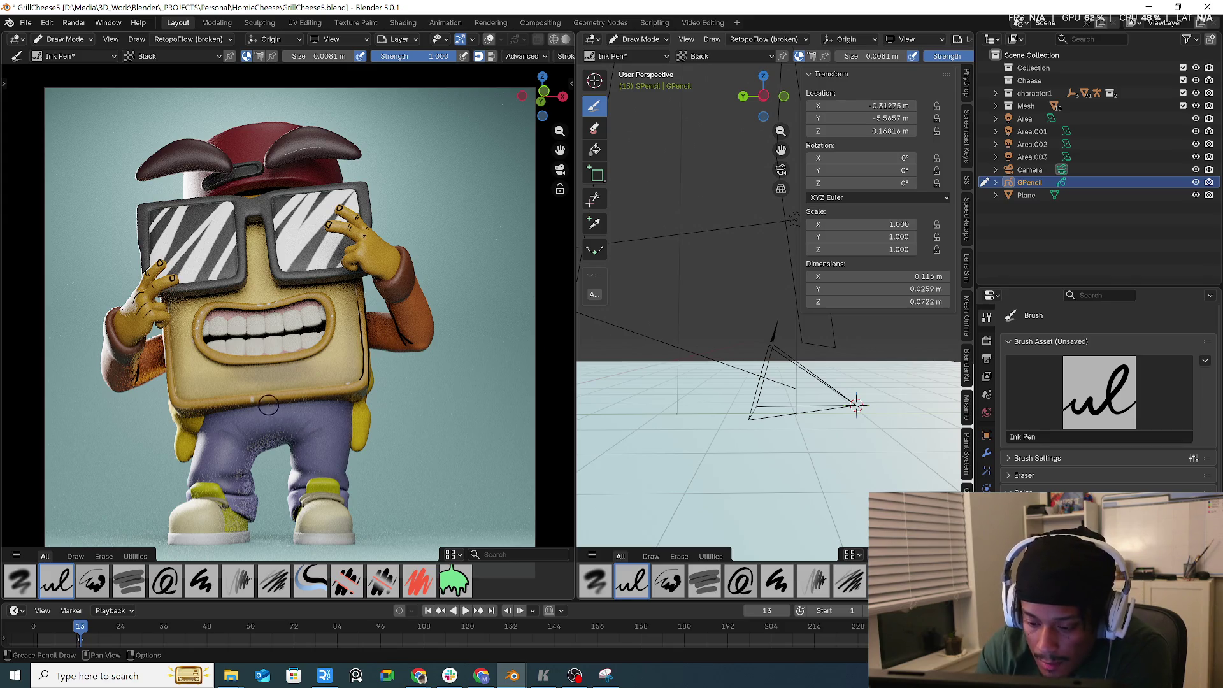
- Draw crease lines on the pants, redoing the strokes that went wrong
{"action": "mouse_move", "coordinate": [274, 409]}
{"action": "left_mouse_down"}
{"action": "mouse_move", "coordinate": [274, 440]}
{"action": "mouse_move", "coordinate": [313, 472]}
{"action": "left_mouse_up"}
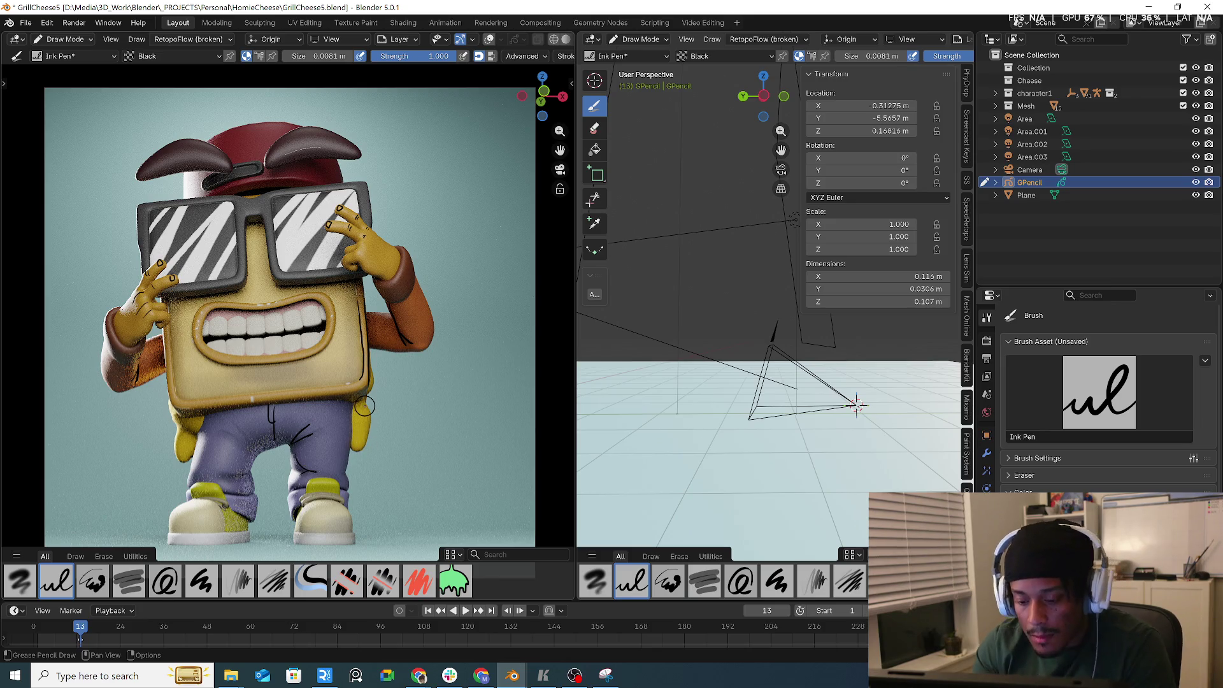
{"action": "key", "text": "ctrl+z"}
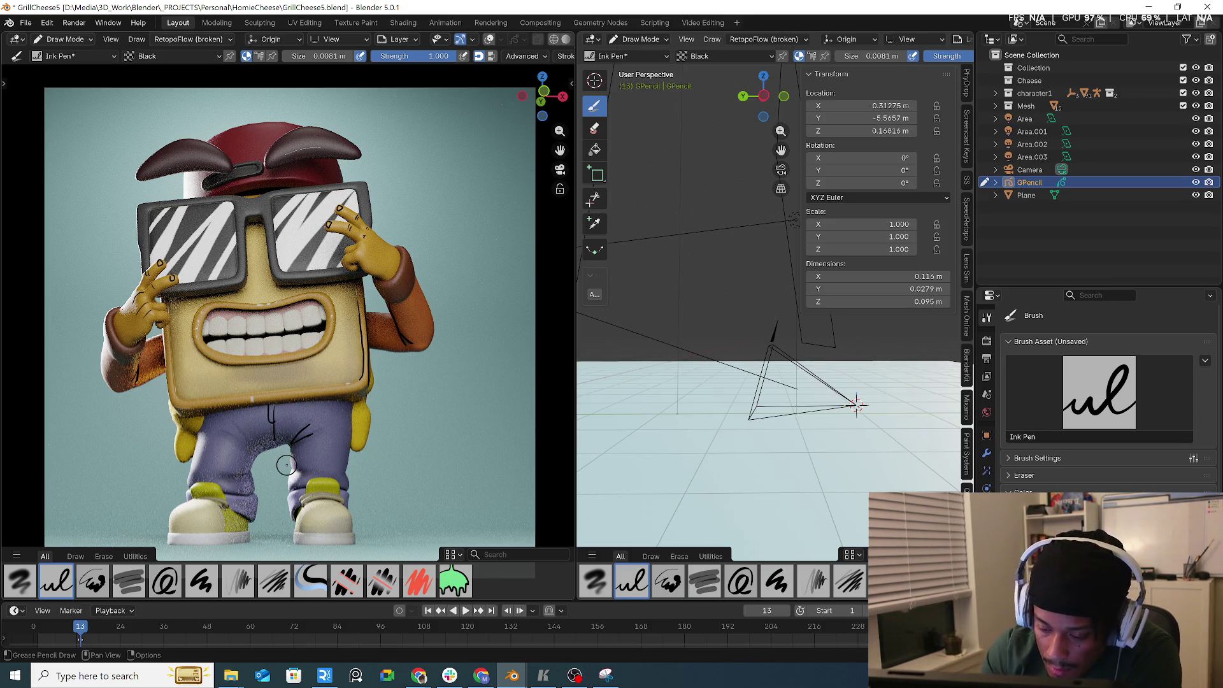
{"action": "mouse_move", "coordinate": [248, 444]}
{"action": "left_mouse_down"}
{"action": "mouse_move", "coordinate": [260, 458]}
{"action": "mouse_move", "coordinate": [245, 476]}
{"action": "left_mouse_up"}
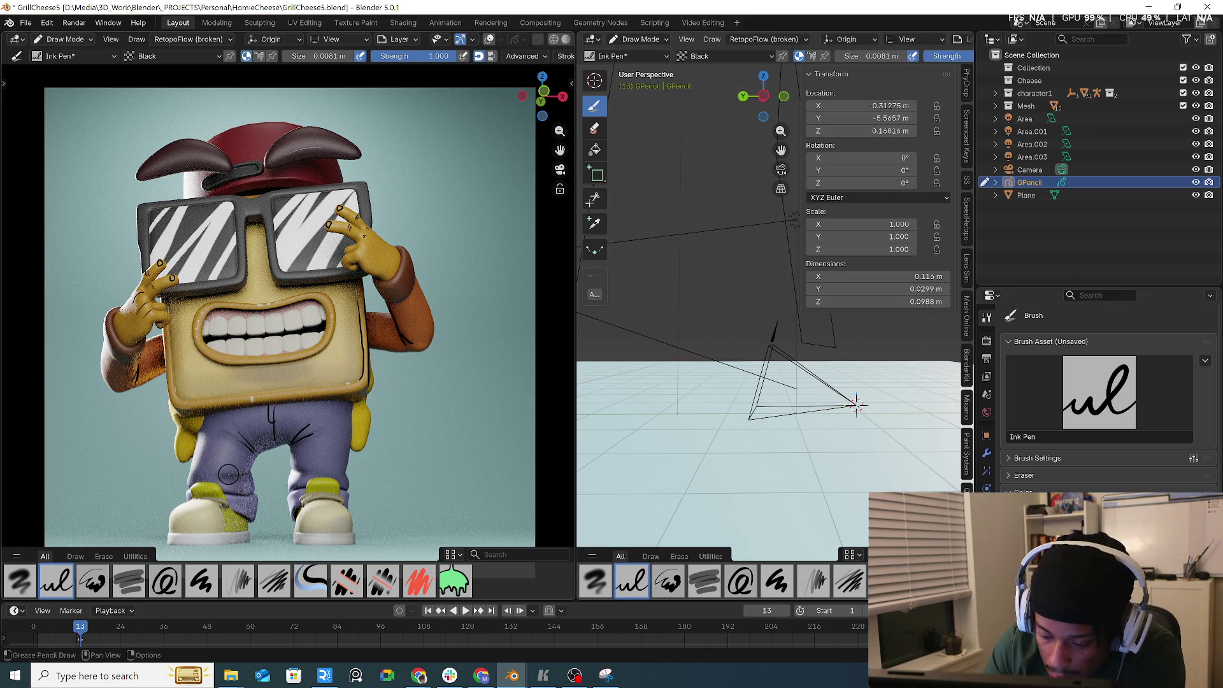
{"action": "key", "text": "ctrl+z"}
{"action": "left_click_drag", "start_coordinate": [230, 476], "coordinate": [214, 484]}
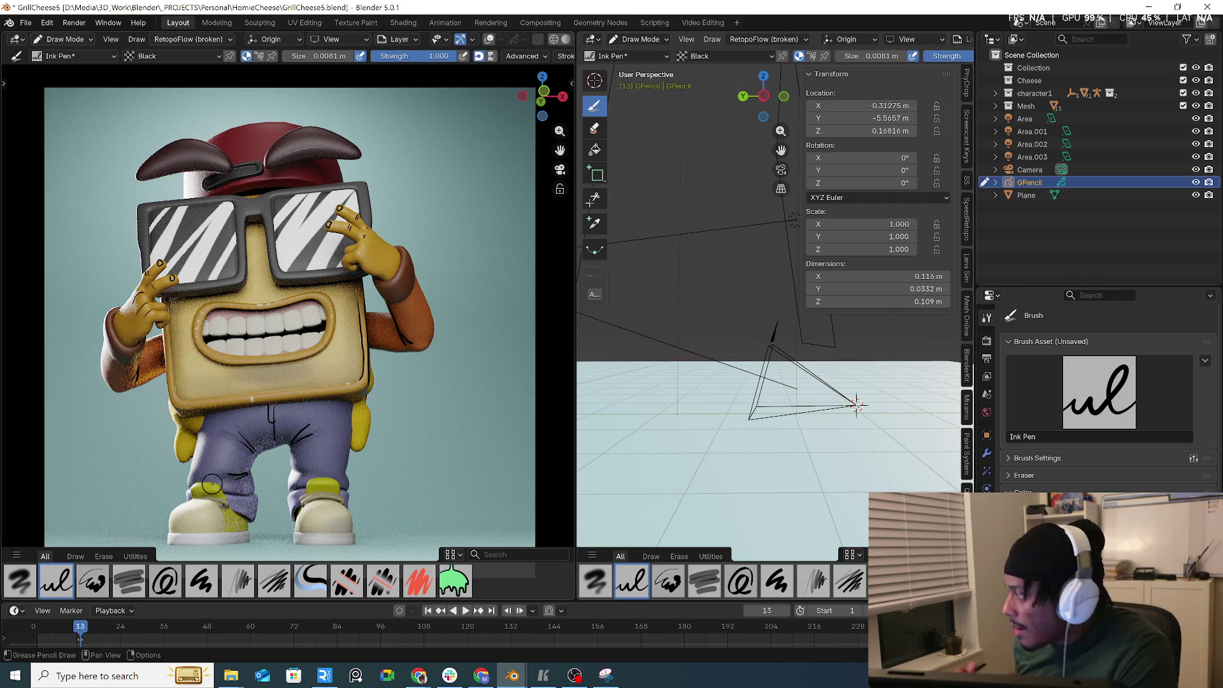
- Draw an ink stroke on top of the cap and switch off viewport Denoise under Sampling
{"action": "left_click", "coordinate": [987, 342]}
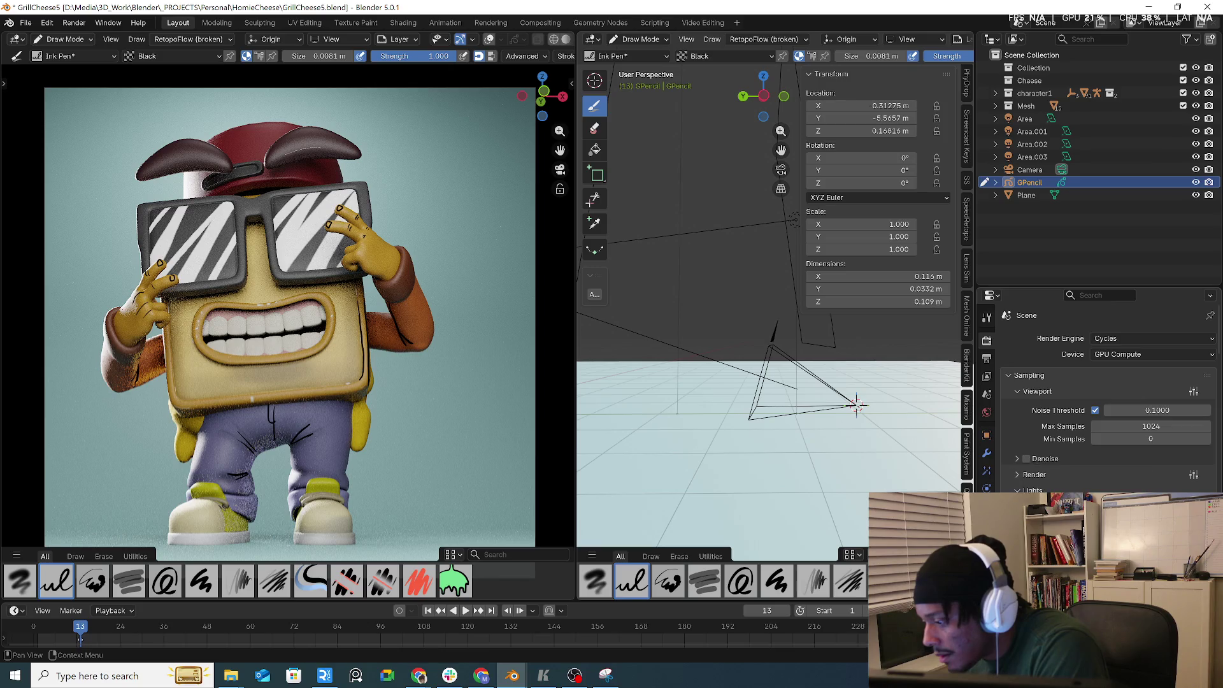
{"action": "left_click", "coordinate": [1018, 474]}
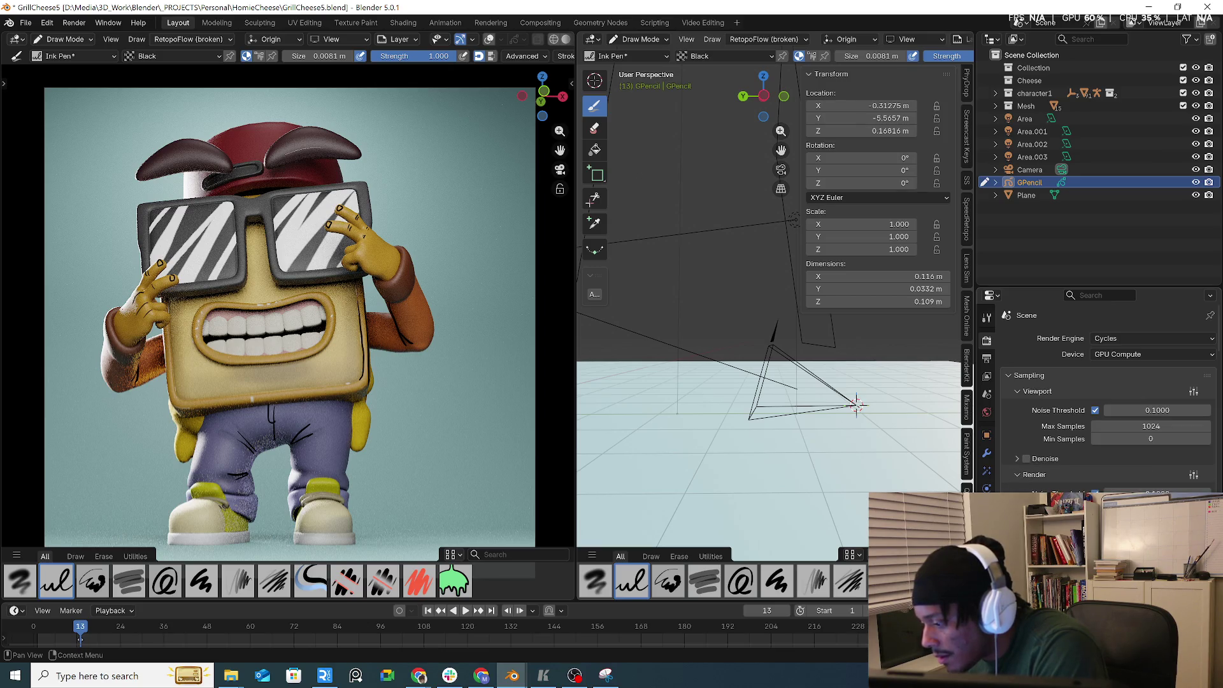
{"action": "left_click", "coordinate": [1033, 456]}
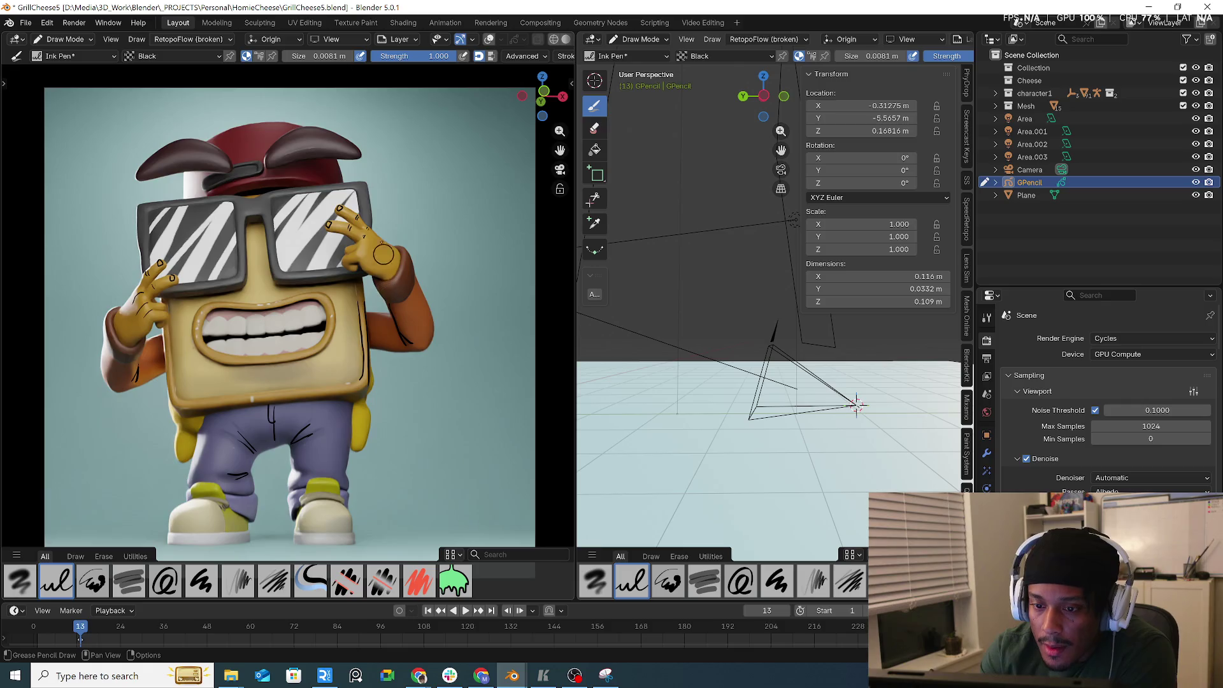
{"action": "mouse_move", "coordinate": [267, 159]}
{"action": "left_mouse_down"}
{"action": "mouse_move", "coordinate": [290, 132]}
{"action": "mouse_move", "coordinate": [313, 136]}
{"action": "left_mouse_up"}
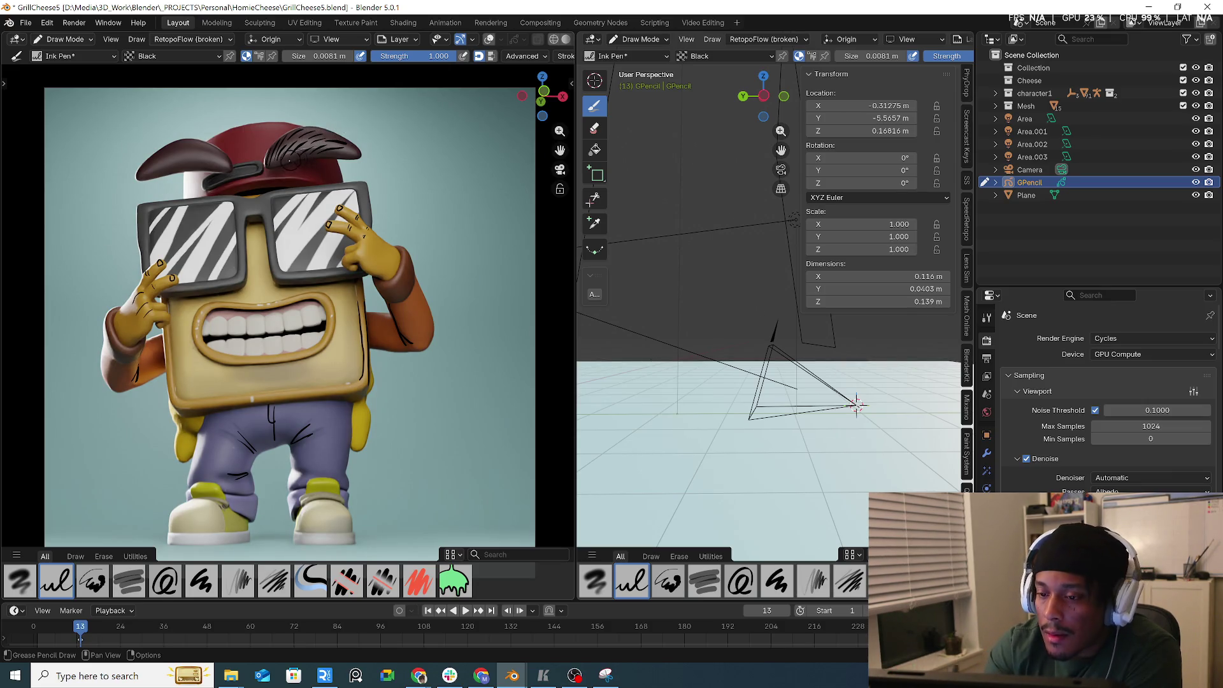
{"action": "left_click", "coordinate": [1026, 459]}
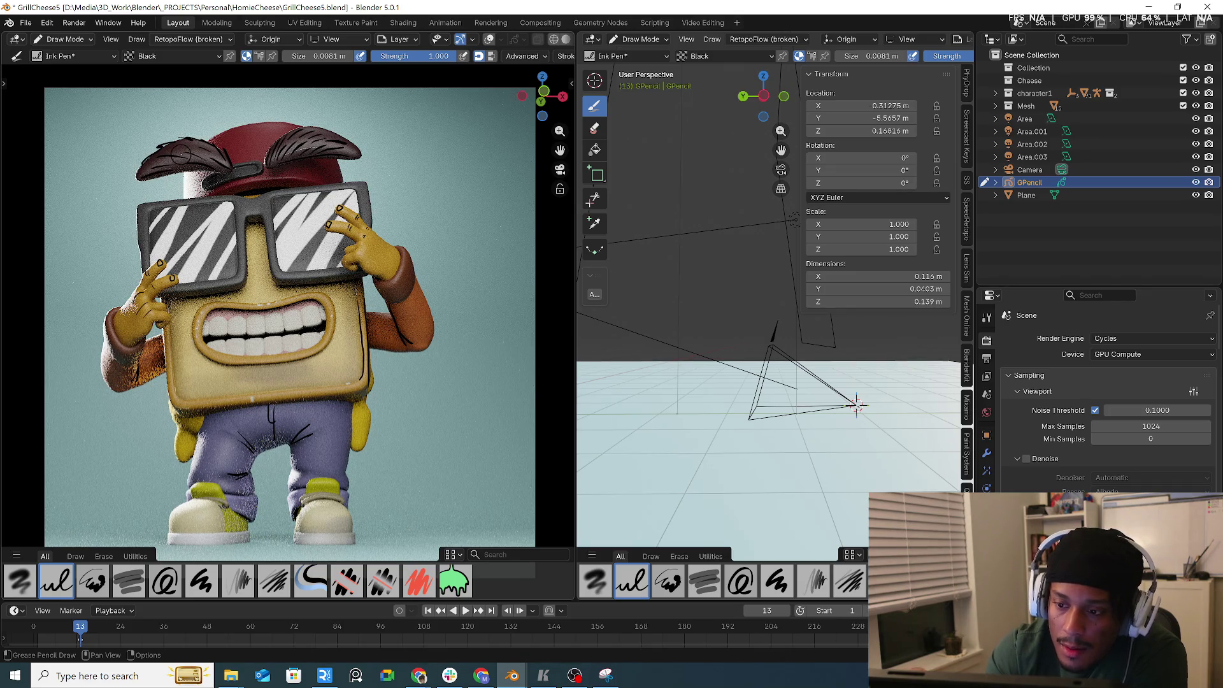
- Ink a line on the forearm, a detail on the right shoe and the left shoe's edge
{"action": "left_click_drag", "start_coordinate": [245, 124], "coordinate": [258, 125]}
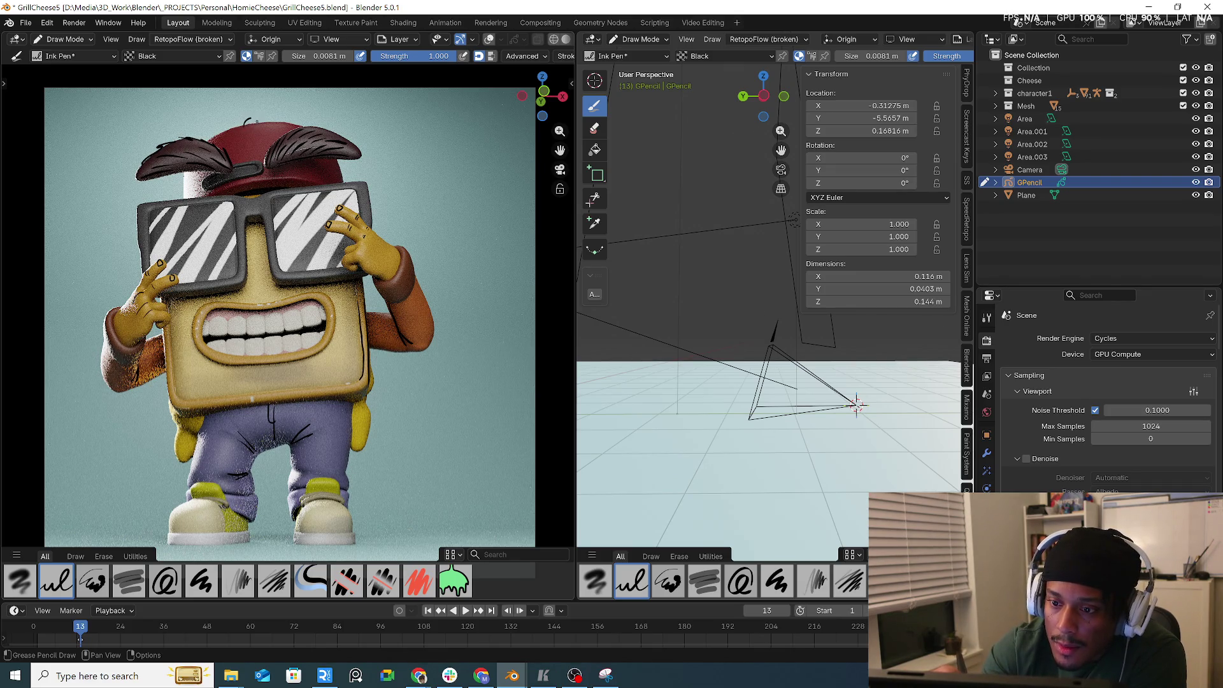
{"action": "key", "text": "ctrl+z"}
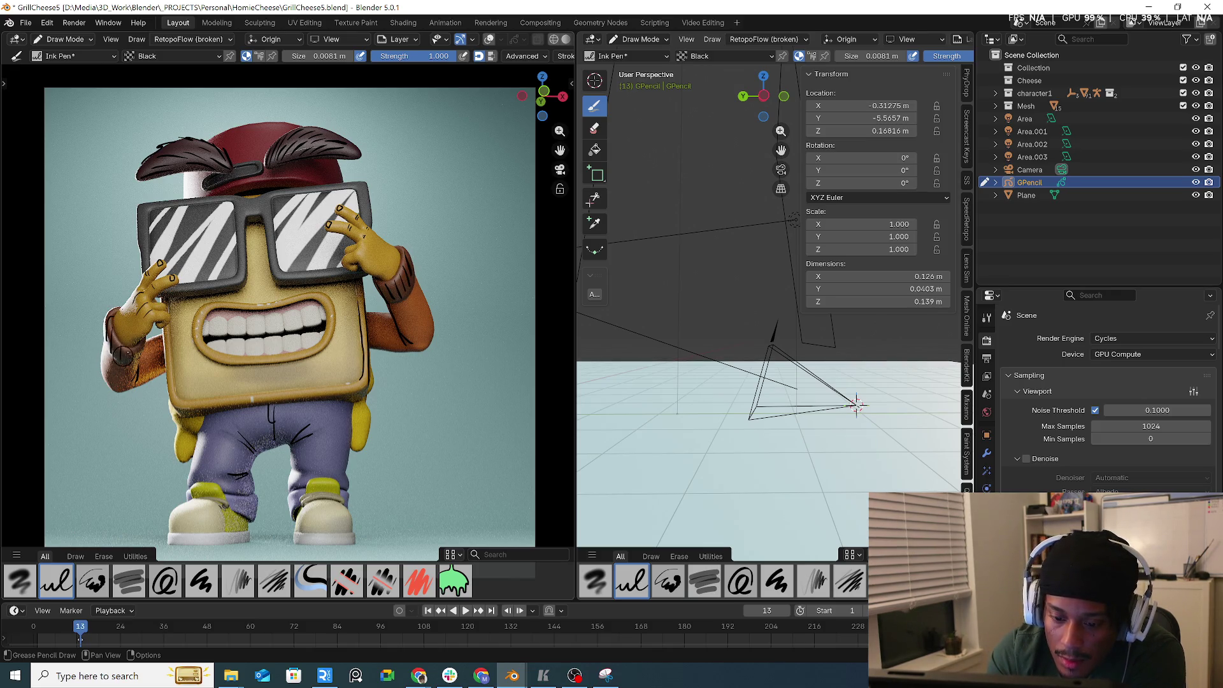
{"action": "left_click_drag", "start_coordinate": [149, 349], "coordinate": [148, 339]}
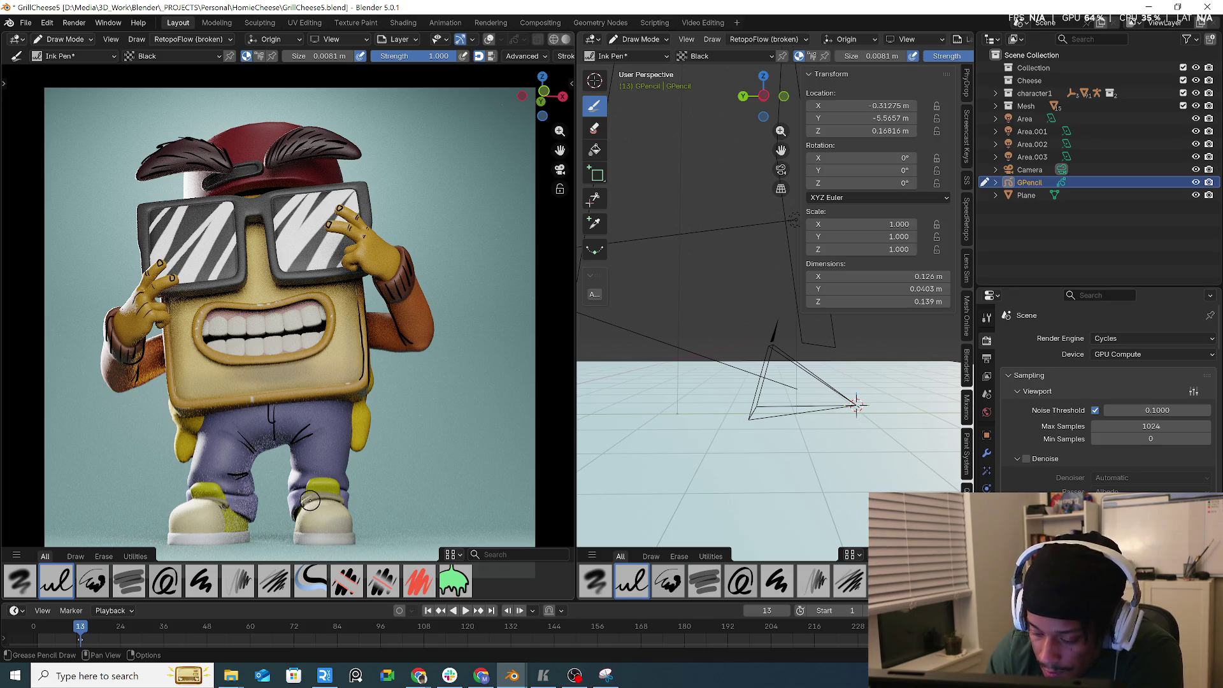
{"action": "mouse_move", "coordinate": [295, 532]}
{"action": "left_mouse_down"}
{"action": "mouse_move", "coordinate": [294, 520]}
{"action": "mouse_move", "coordinate": [296, 531]}
{"action": "mouse_move", "coordinate": [349, 533]}
{"action": "left_mouse_up"}
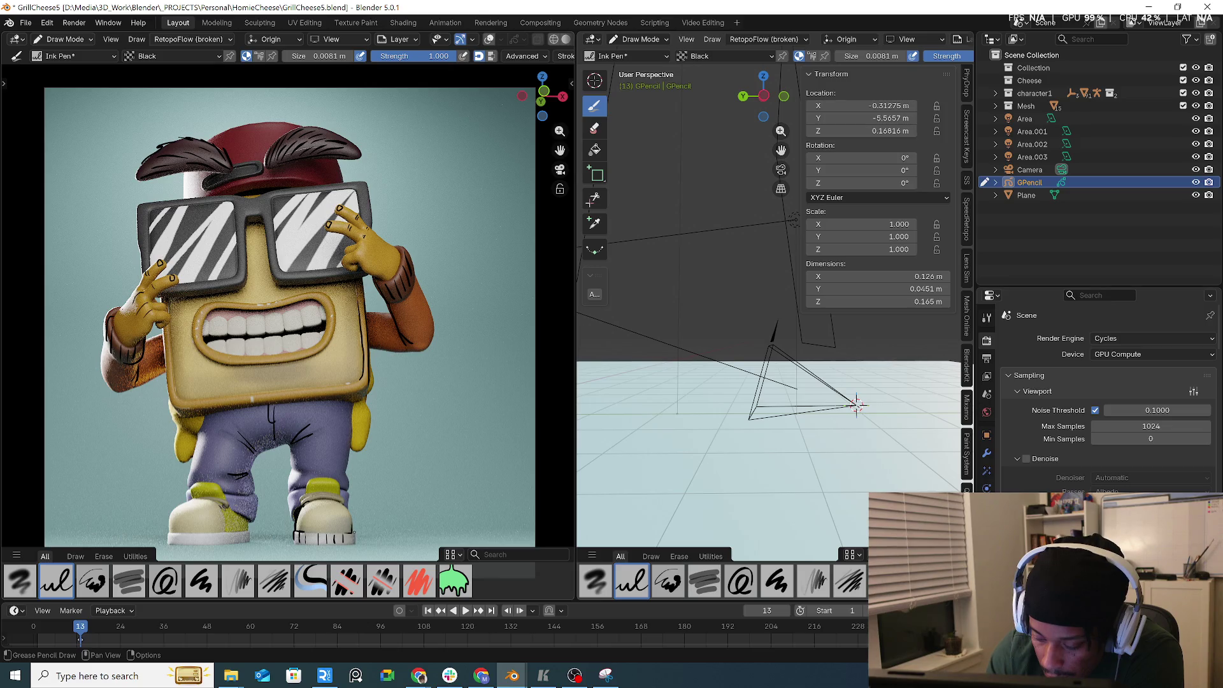
{"action": "left_click_drag", "start_coordinate": [170, 542], "coordinate": [171, 531]}
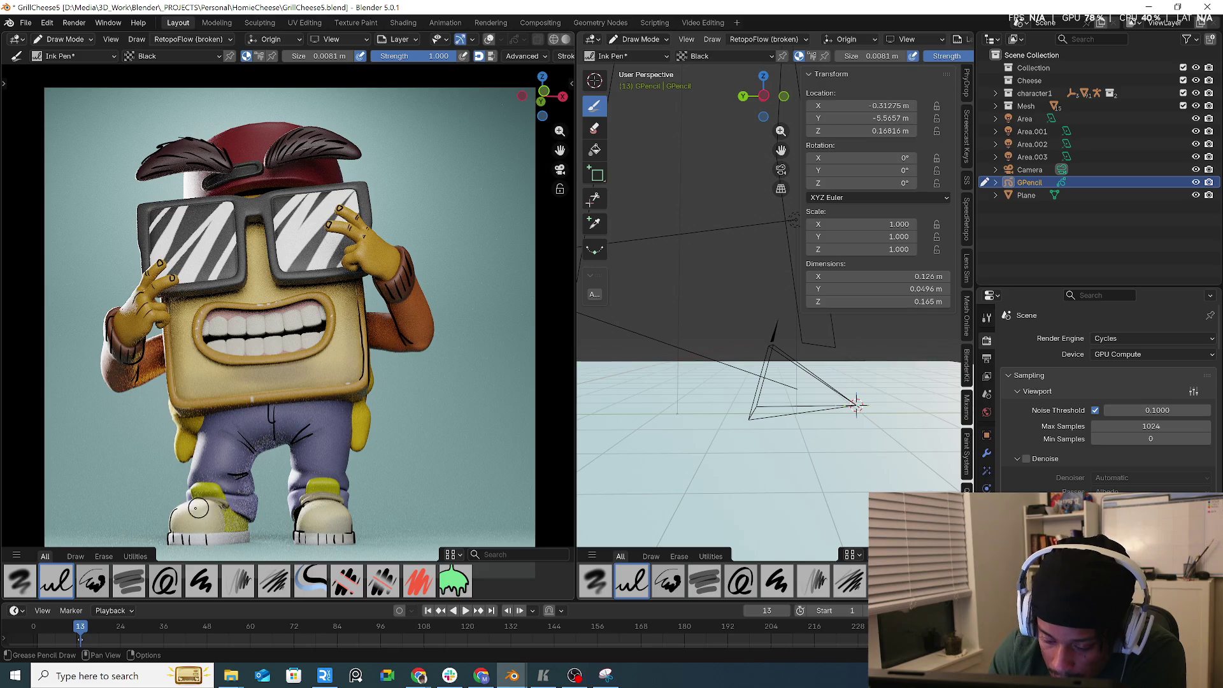
- Add stitch dots and curved lines on both shoes, undoing the loop on the right shoe
{"action": "left_click", "coordinate": [186, 518]}
{"action": "left_click", "coordinate": [190, 507]}
{"action": "left_click", "coordinate": [199, 507]}
{"action": "left_click", "coordinate": [196, 515]}
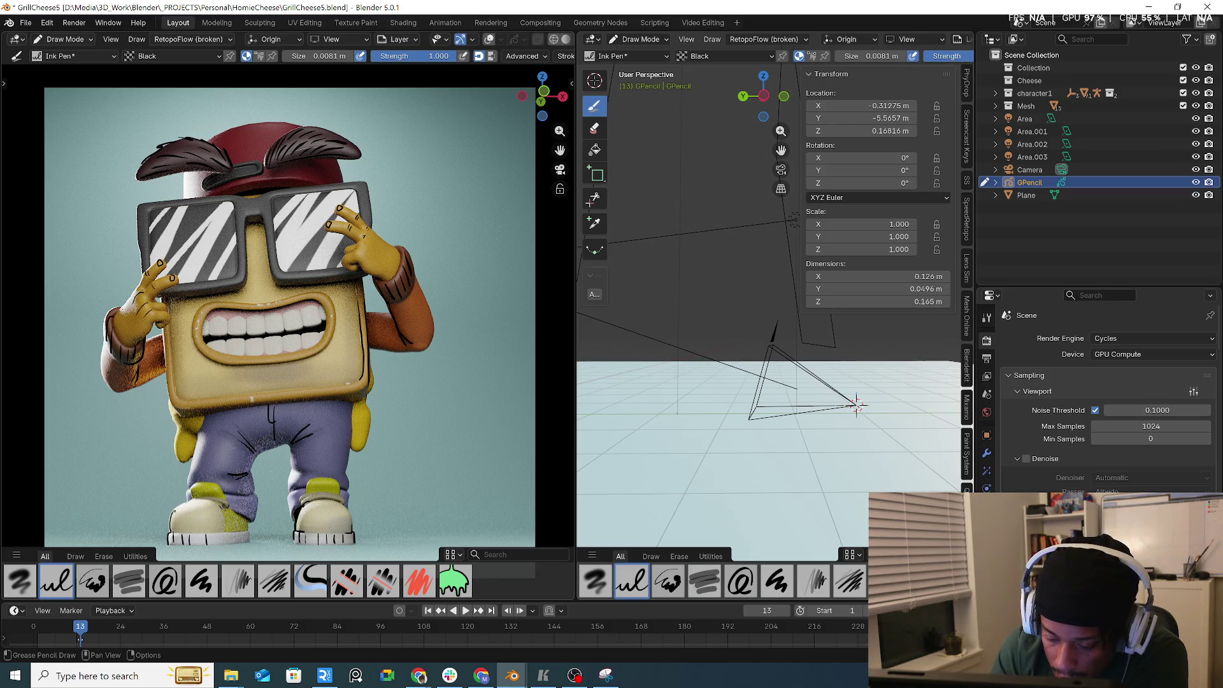
{"action": "left_click_drag", "start_coordinate": [173, 517], "coordinate": [214, 508]}
{"action": "mouse_move", "coordinate": [302, 509]}
{"action": "left_mouse_down"}
{"action": "mouse_move", "coordinate": [347, 506]}
{"action": "mouse_move", "coordinate": [310, 507]}
{"action": "left_mouse_up"}
{"action": "left_click", "coordinate": [181, 508]}
{"action": "left_click", "coordinate": [191, 504]}
{"action": "left_click", "coordinate": [200, 505]}
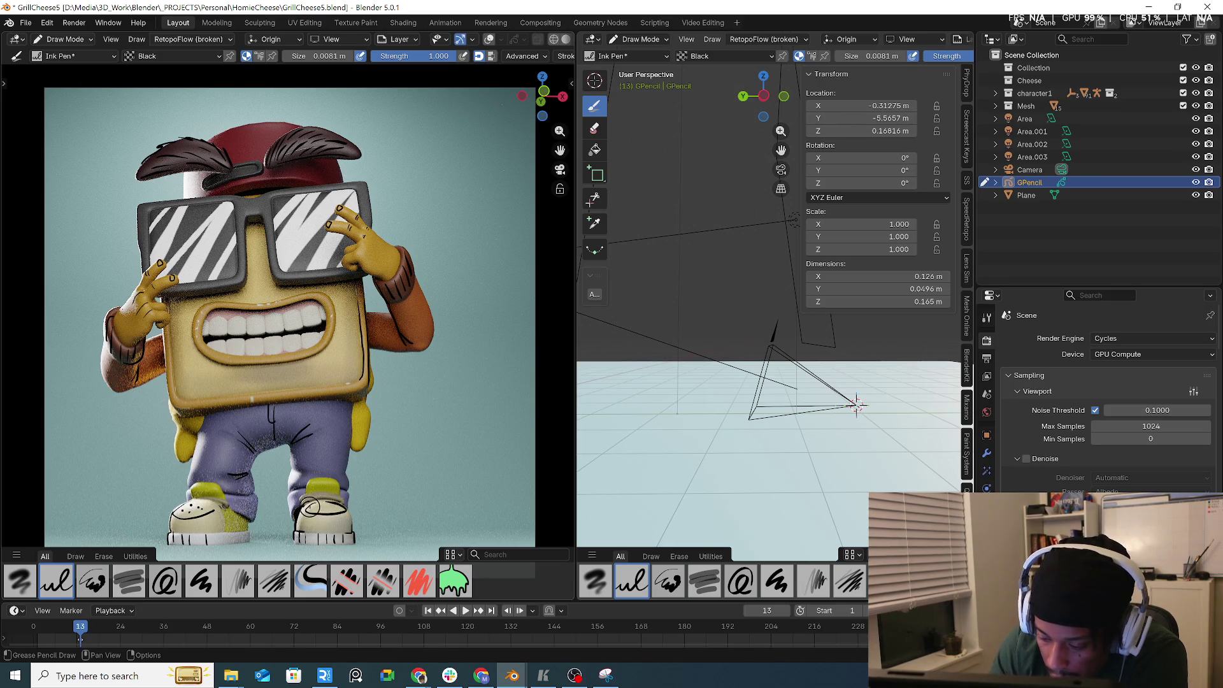
{"action": "key", "text": "ctrl+z"}
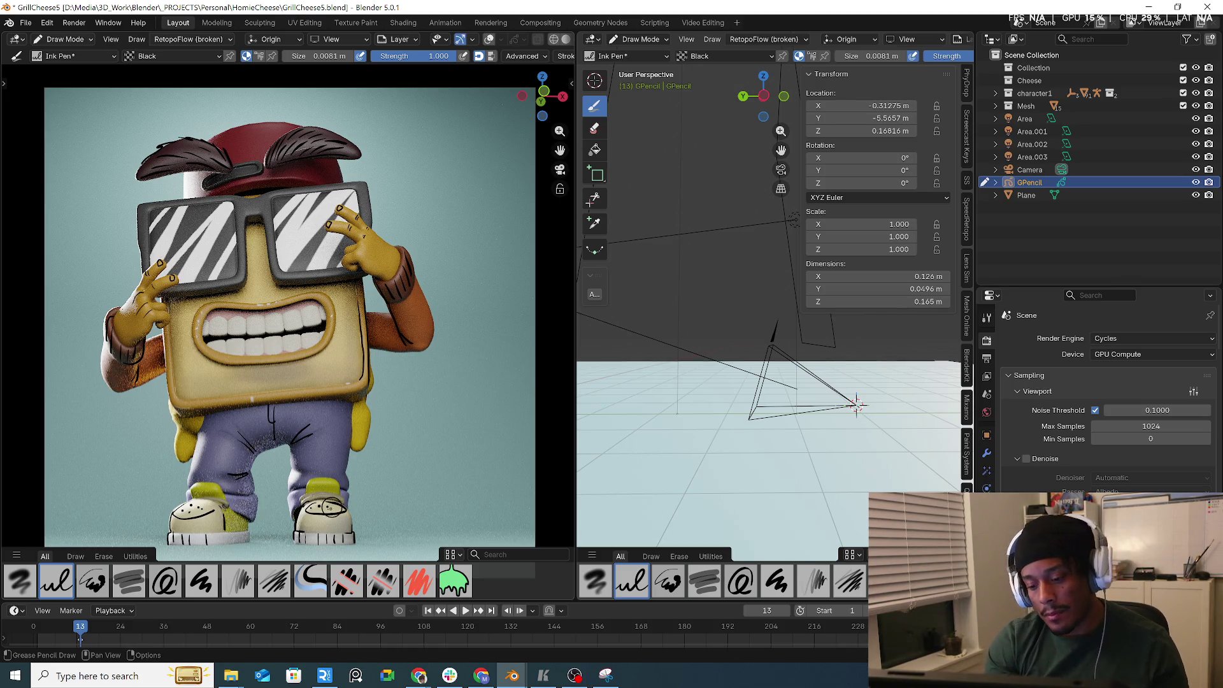
{"action": "key", "text": "ctrl+z"}
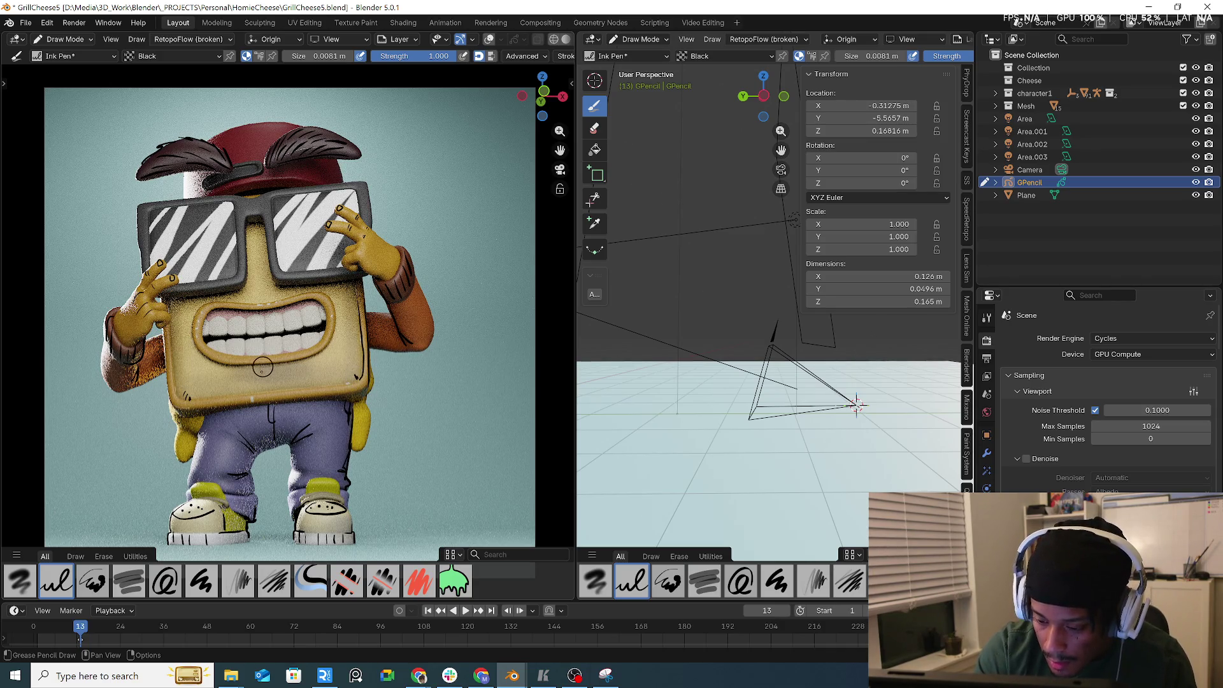
- Ink a small mark below the mouth and a vertical nose line, dropping a forehead curl
{"action": "left_click_drag", "start_coordinate": [262, 373], "coordinate": [267, 371]}
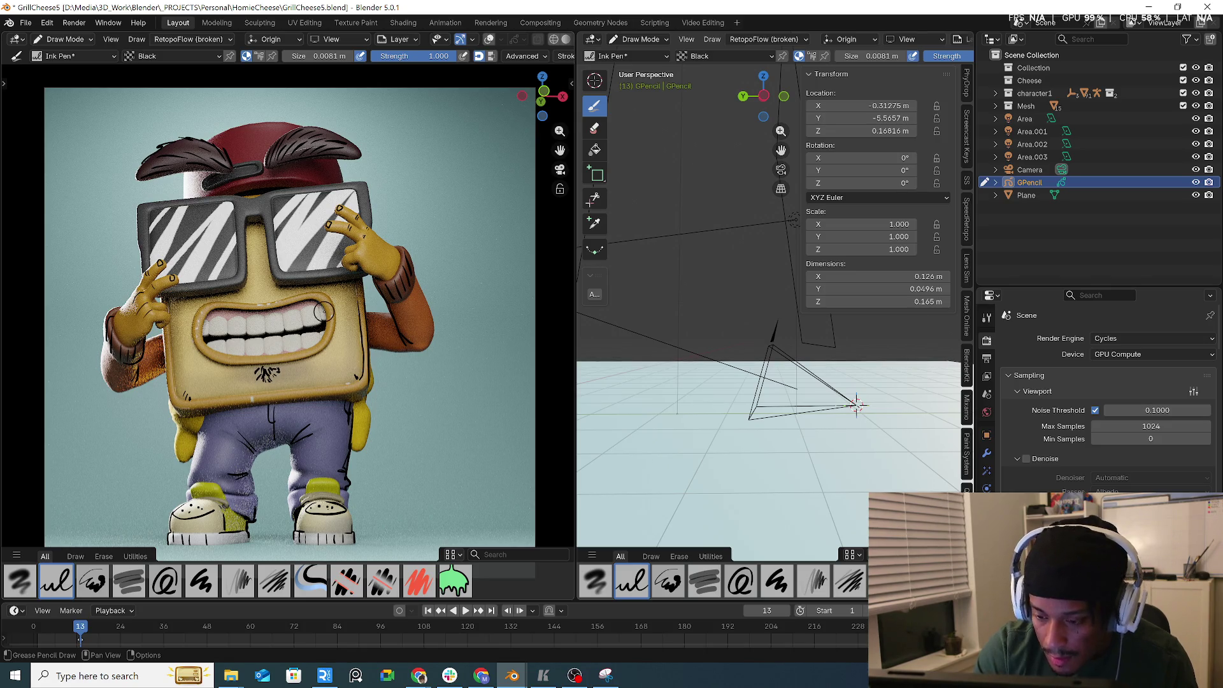
{"action": "left_click_drag", "start_coordinate": [249, 284], "coordinate": [259, 294]}
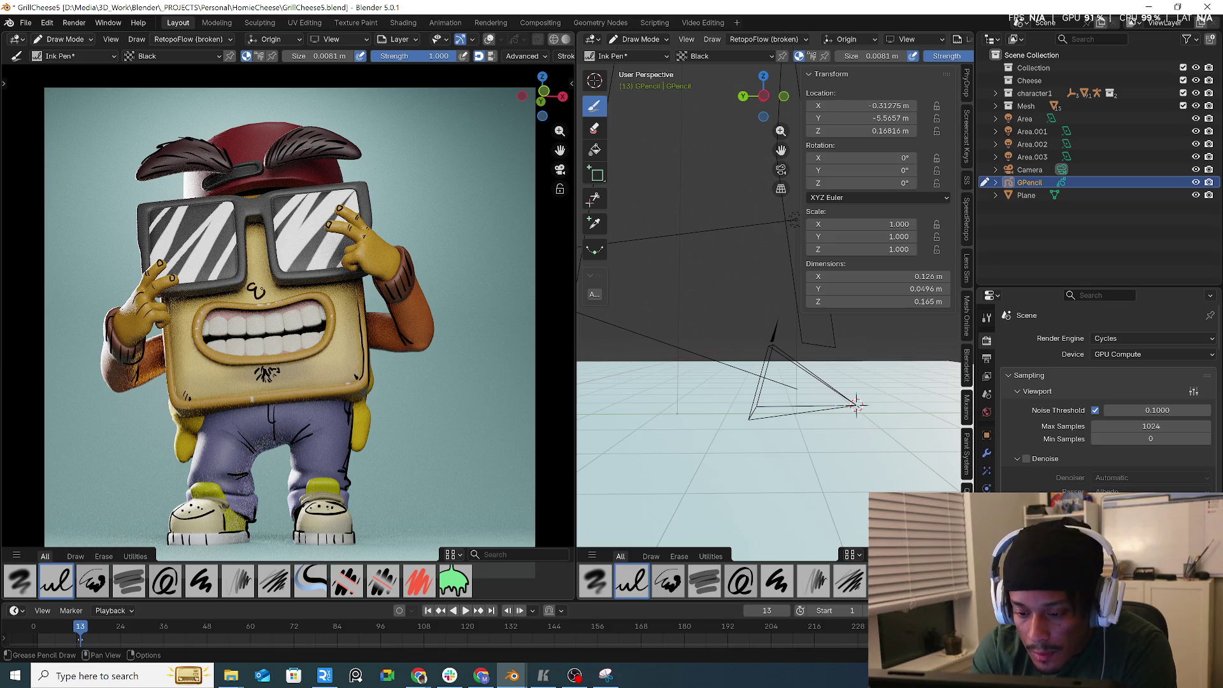
{"action": "key", "text": "ctrl+z"}
{"action": "key", "text": "ctrl+z"}
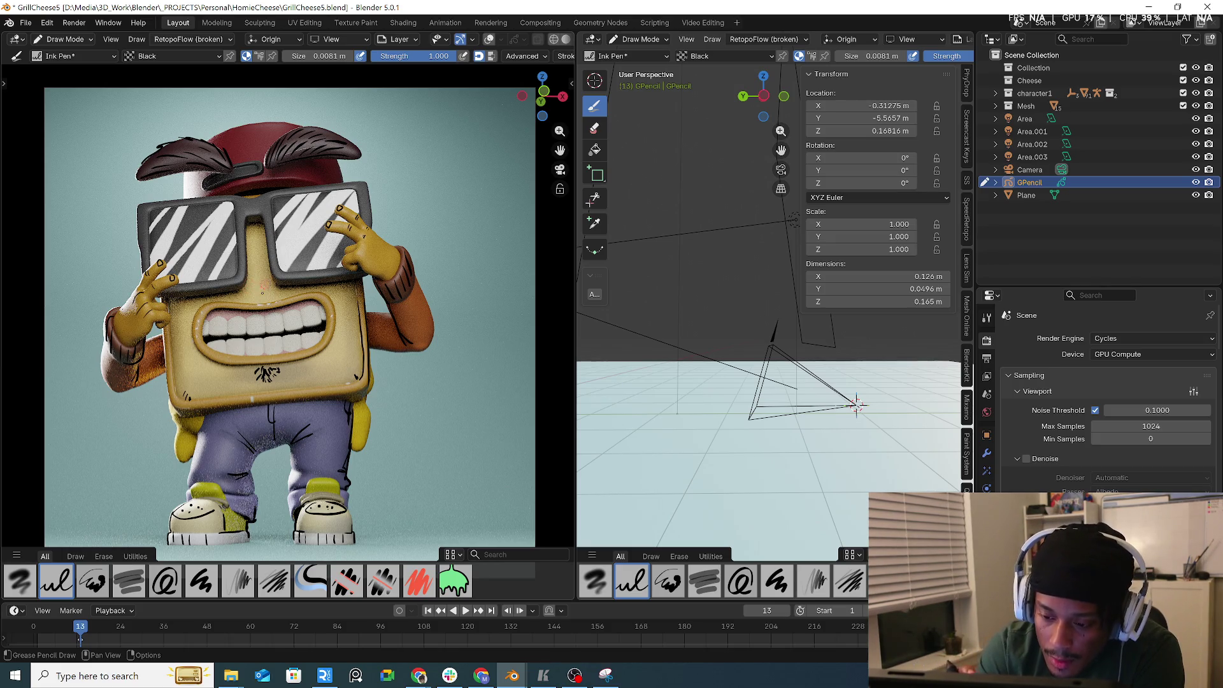
{"action": "left_click_drag", "start_coordinate": [254, 261], "coordinate": [253, 288]}
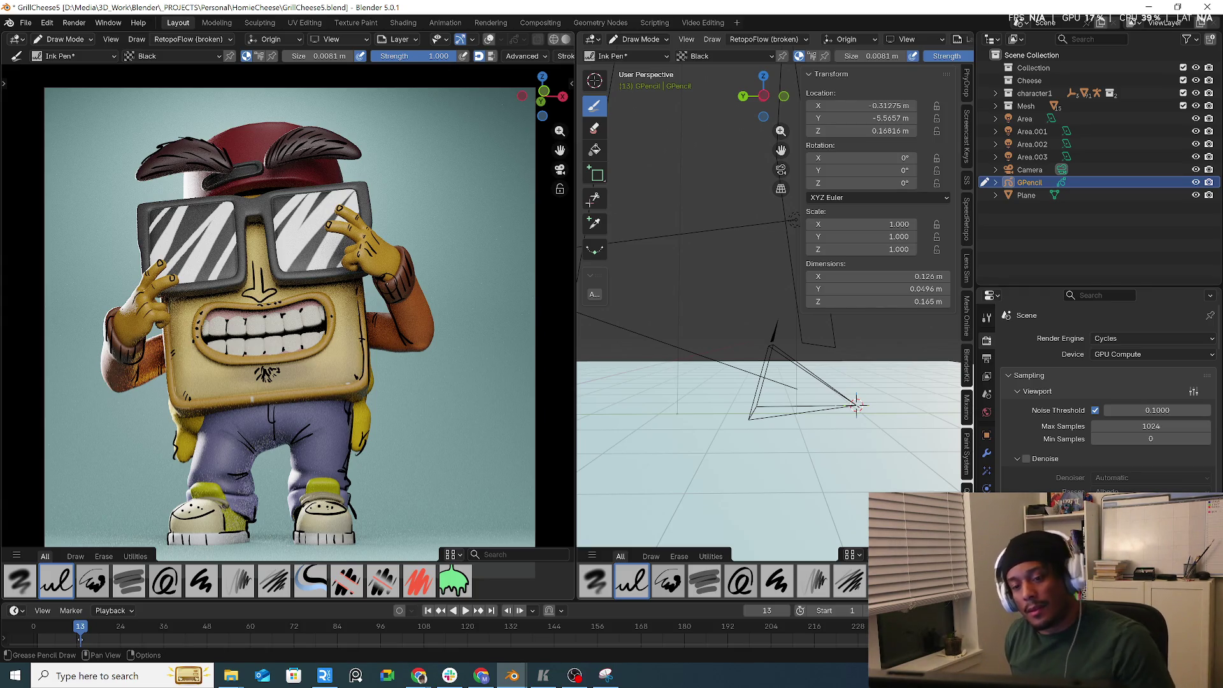
- Undo the nose strokes and ink a line down the edge of the pants
{"action": "key", "text": "ctrl+z"}
{"action": "key", "text": "ctrl+z"}
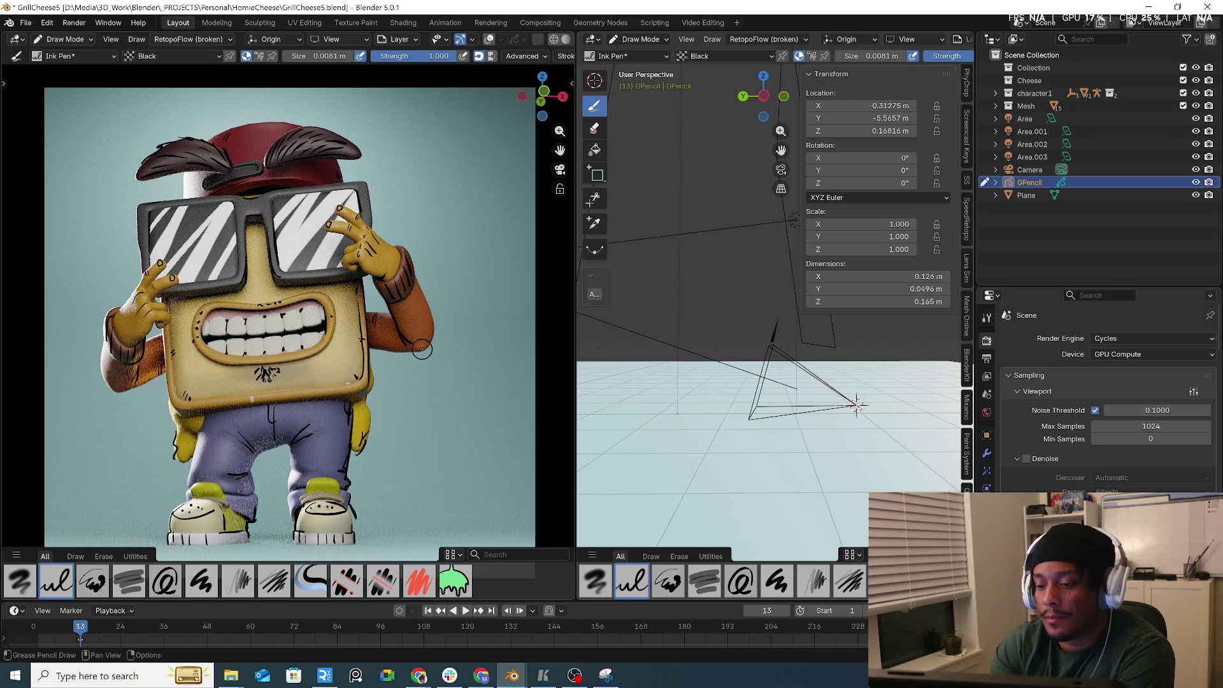
{"action": "left_click_drag", "start_coordinate": [367, 376], "coordinate": [368, 438]}
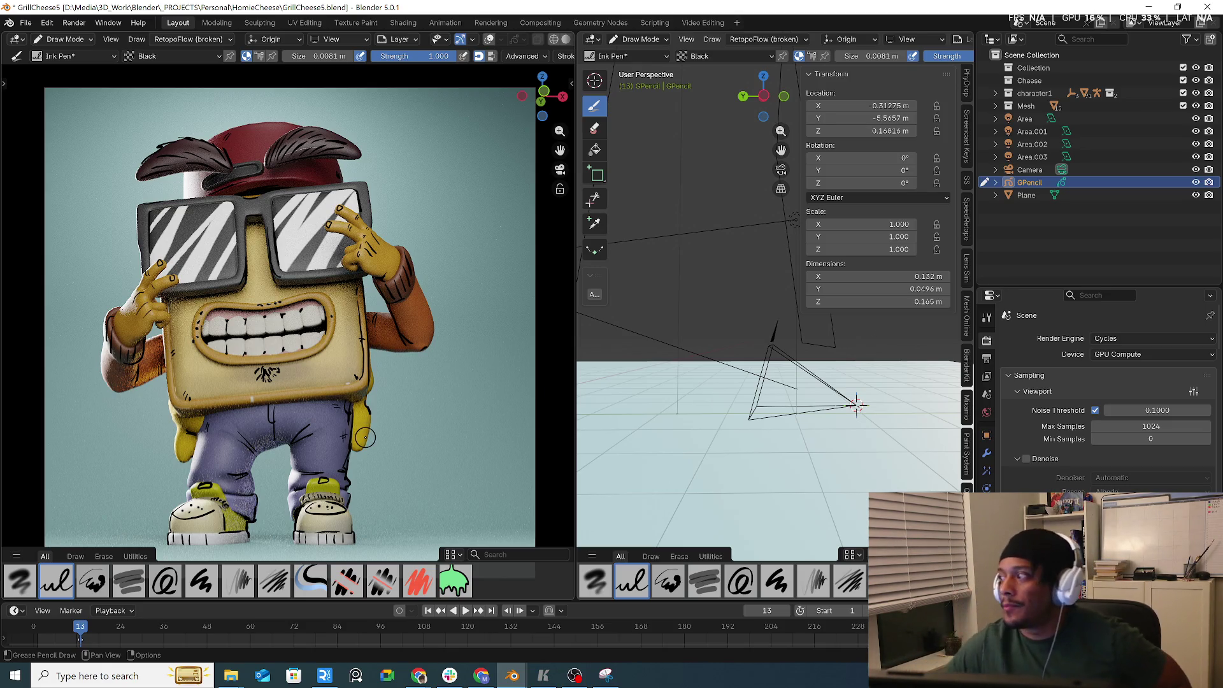
- Look through the GPencil's modifier and visual-effects lists without adding anything
{"action": "left_click", "coordinate": [987, 455]}
{"action": "left_click", "coordinate": [988, 472]}
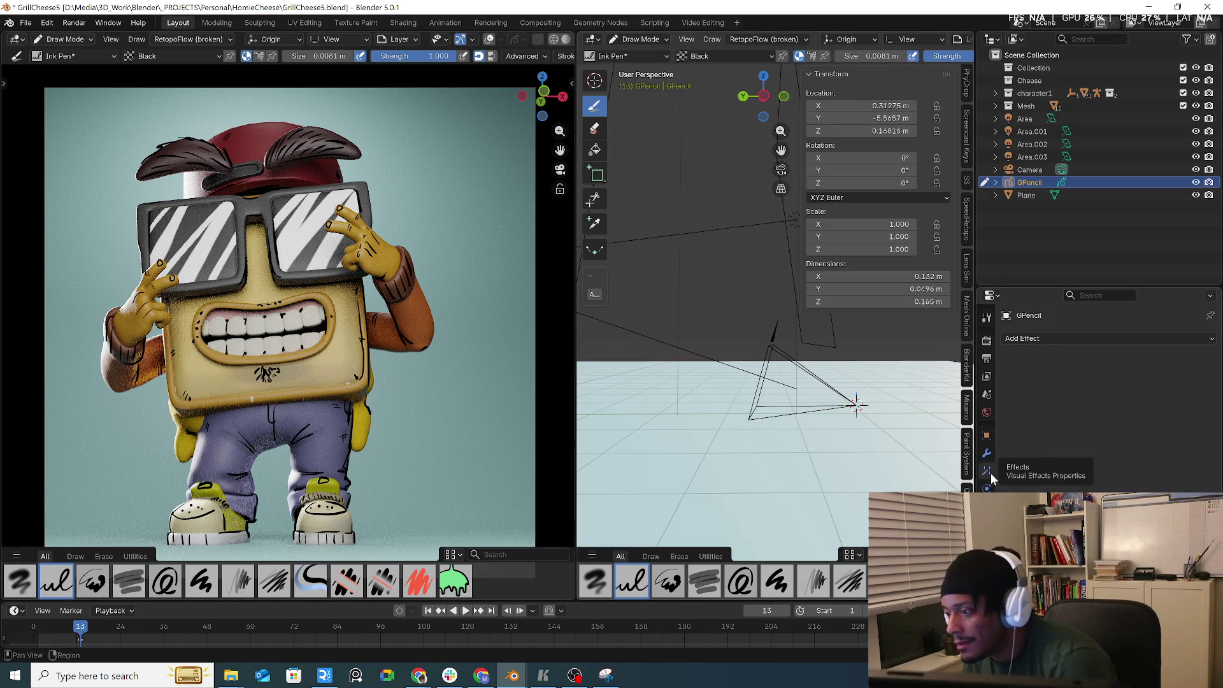
{"action": "left_click", "coordinate": [1030, 340]}
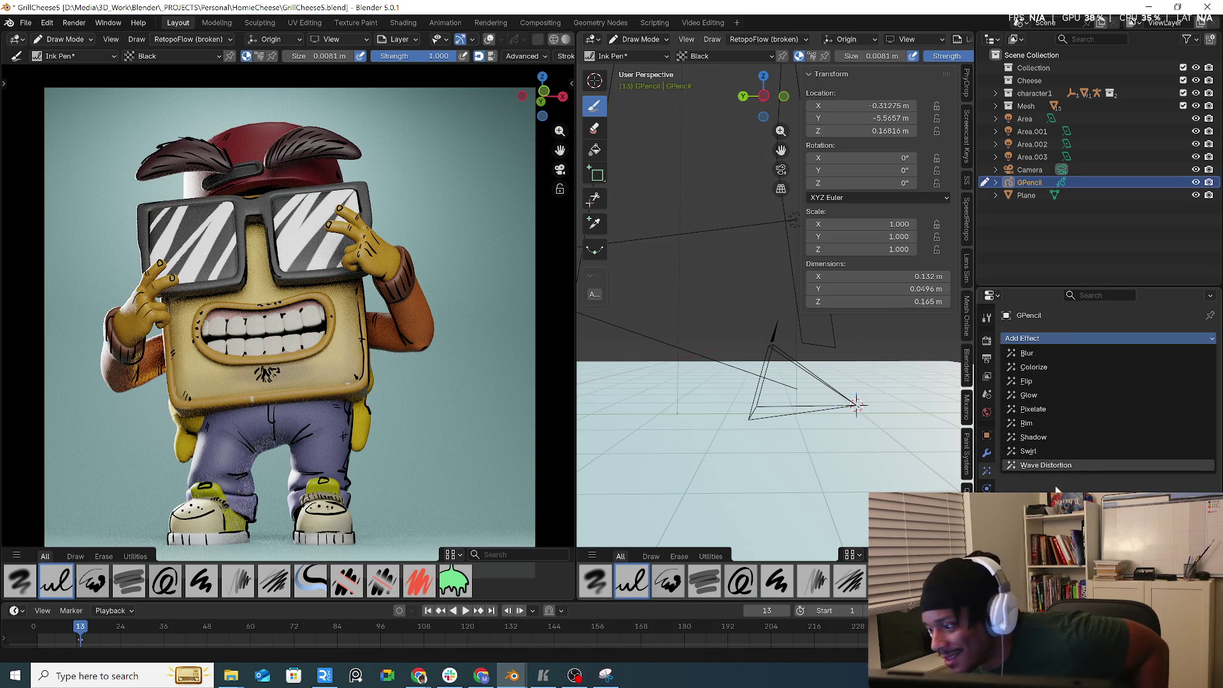
{"action": "left_click", "coordinate": [989, 457]}
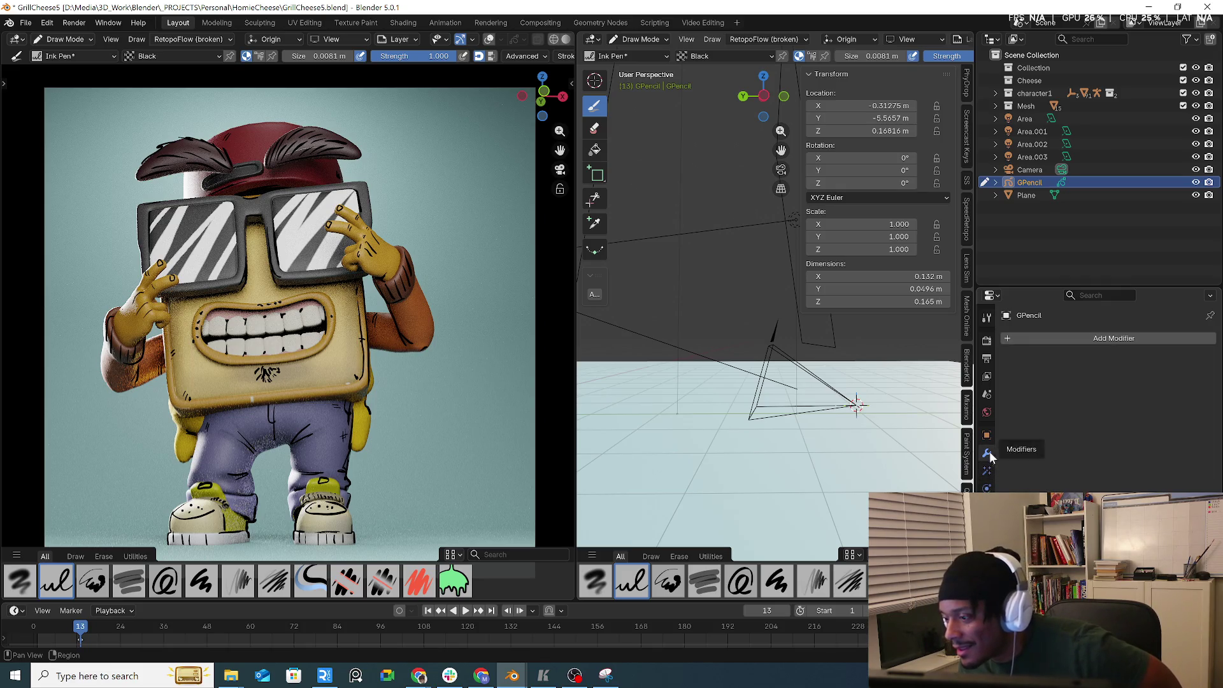
- Browse the Scene and View Layer property pages, scrolling through their settings
{"action": "left_click", "coordinate": [989, 435]}
{"action": "left_click", "coordinate": [988, 413]}
{"action": "left_click", "coordinate": [989, 395]}
{"action": "left_click", "coordinate": [987, 376]}
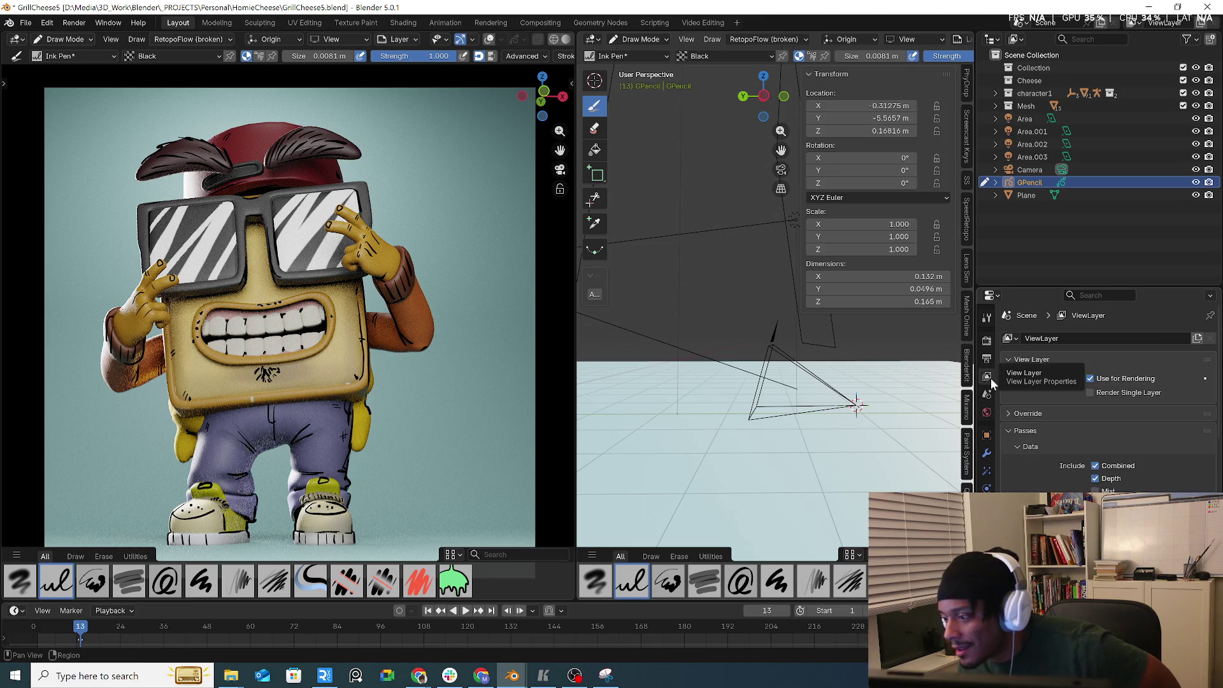
{"action": "scroll", "coordinate": [1107, 422], "scroll_direction": "down", "scroll_amount": 2}
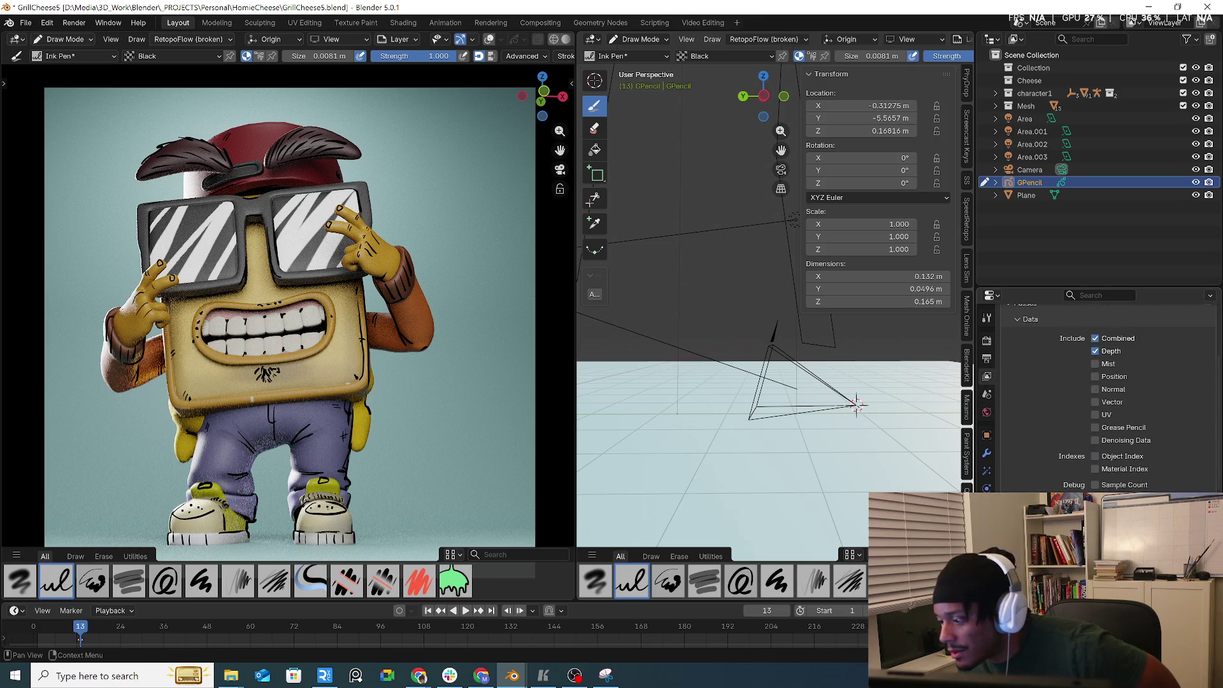
{"action": "scroll", "coordinate": [1070, 450], "scroll_direction": "up", "scroll_amount": 1}
{"action": "scroll", "coordinate": [1070, 450], "scroll_direction": "down", "scroll_amount": 6}
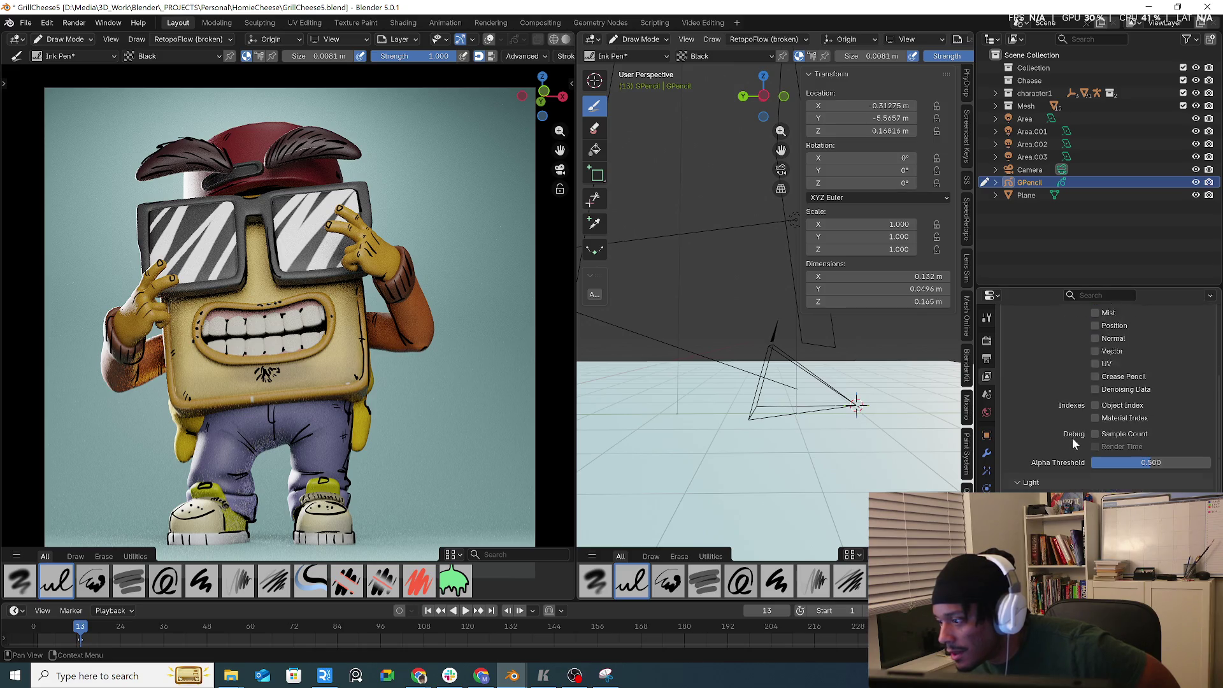
{"action": "scroll", "coordinate": [1070, 450], "scroll_direction": "down", "scroll_amount": 6}
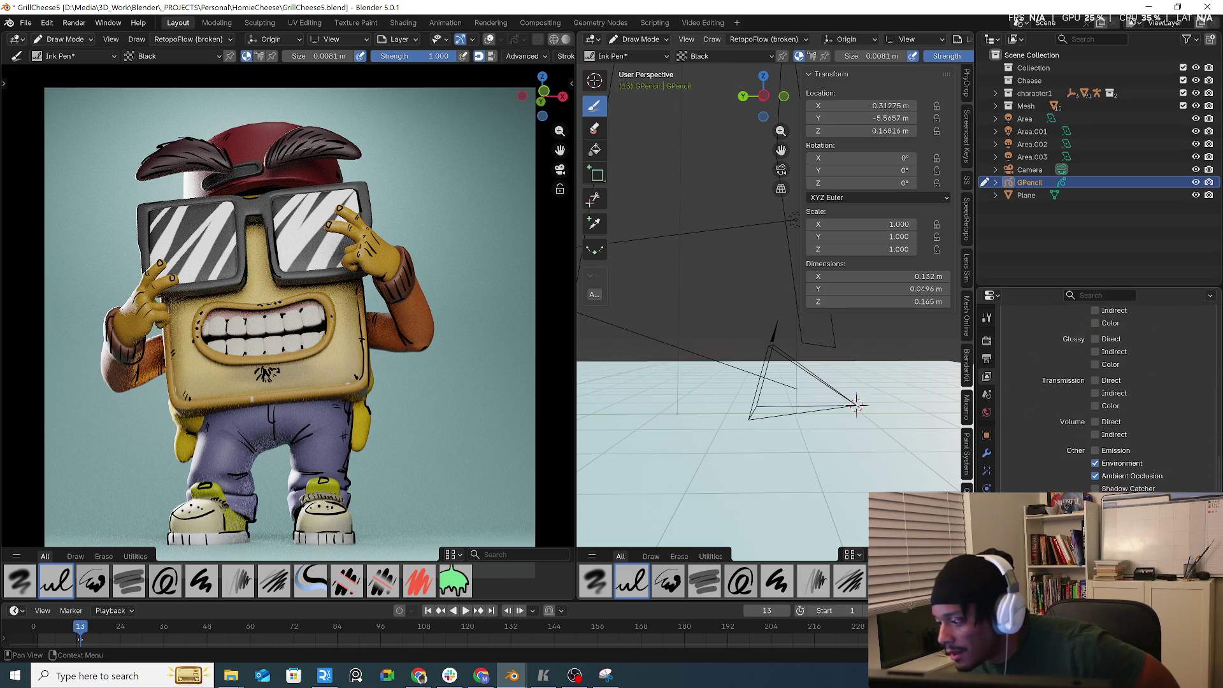
{"action": "scroll", "coordinate": [1070, 450], "scroll_direction": "up", "scroll_amount": 4}
{"action": "scroll", "coordinate": [1035, 463], "scroll_direction": "up", "scroll_amount": 8}
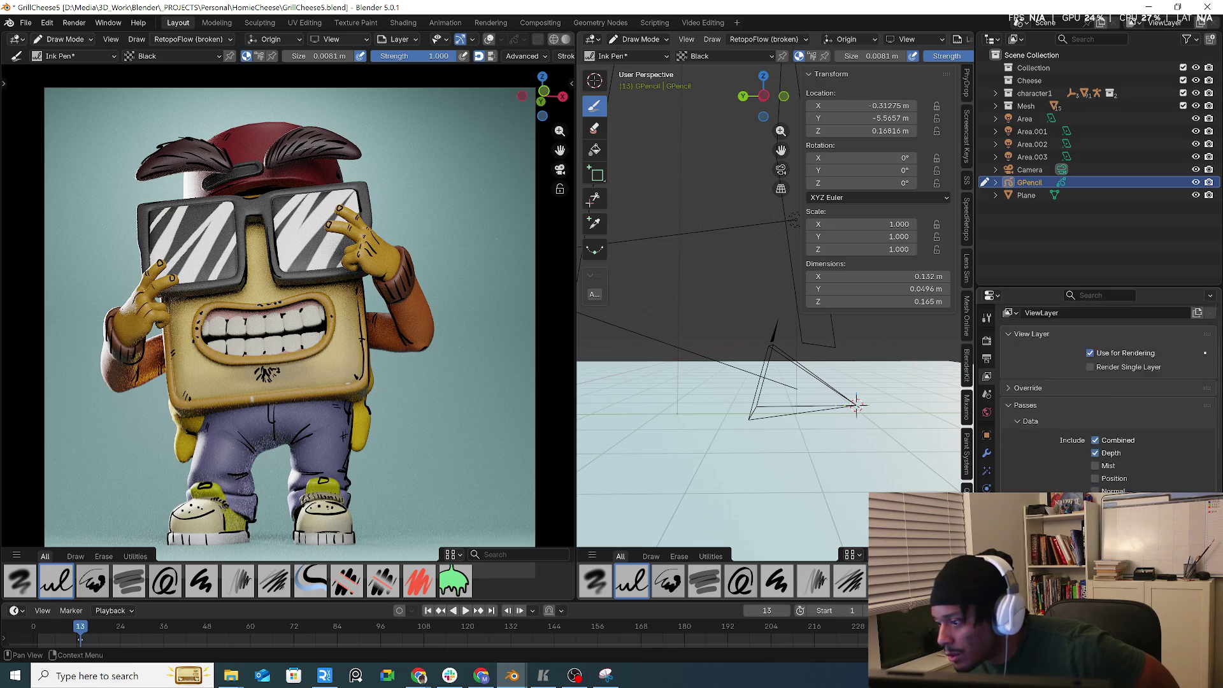
{"action": "scroll", "coordinate": [1024, 435], "scroll_direction": "down", "scroll_amount": 1}
{"action": "scroll", "coordinate": [1023, 435], "scroll_direction": "up", "scroll_amount": 1}
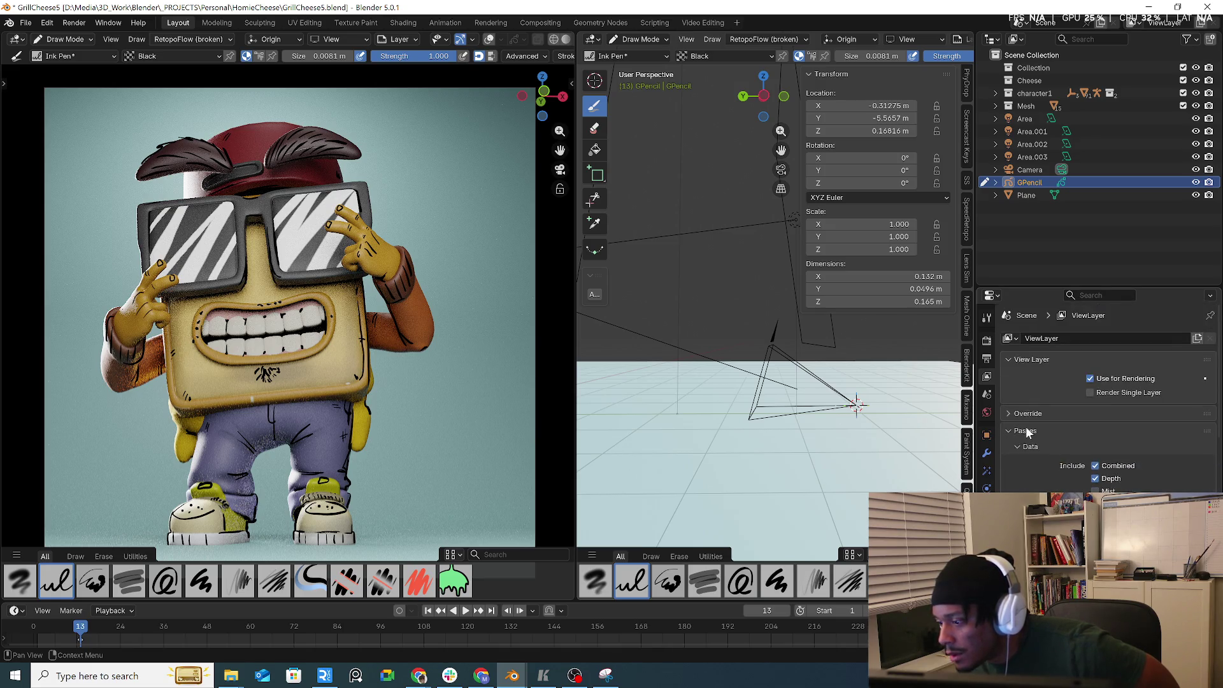
- Review the Render, Output, World and Object properties and collapse Viewport sampling
{"action": "left_click", "coordinate": [986, 341]}
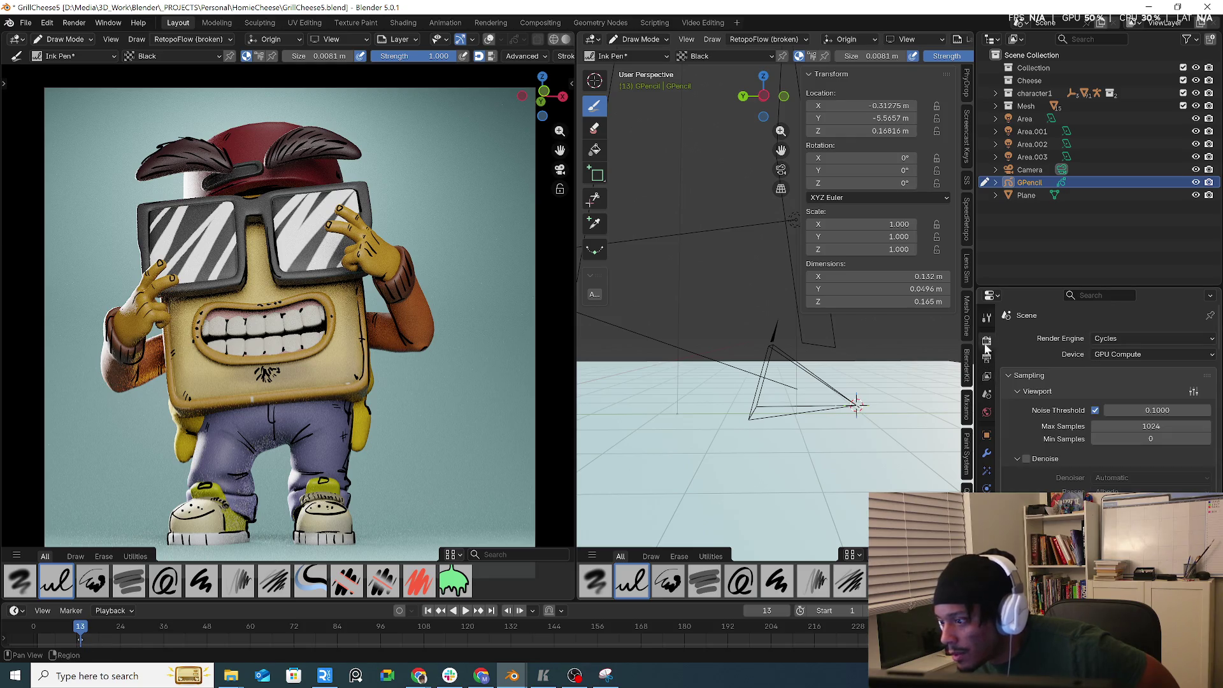
{"action": "left_click", "coordinate": [986, 360]}
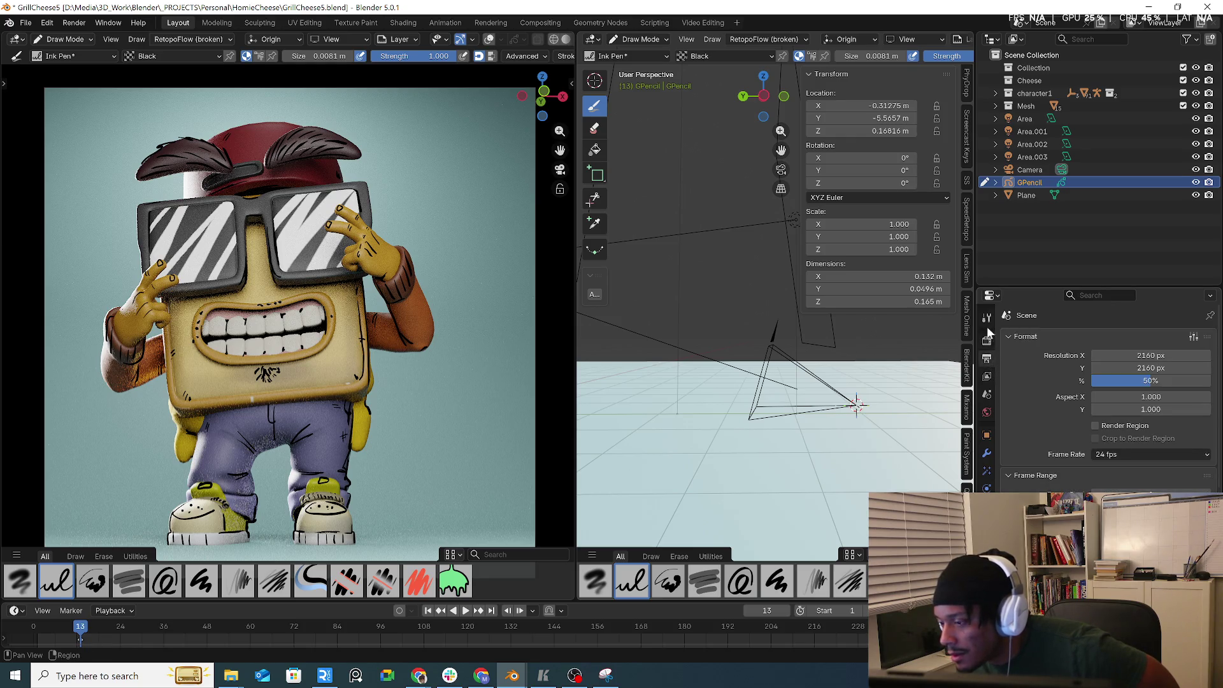
{"action": "left_click", "coordinate": [986, 322]}
{"action": "left_click", "coordinate": [986, 340]}
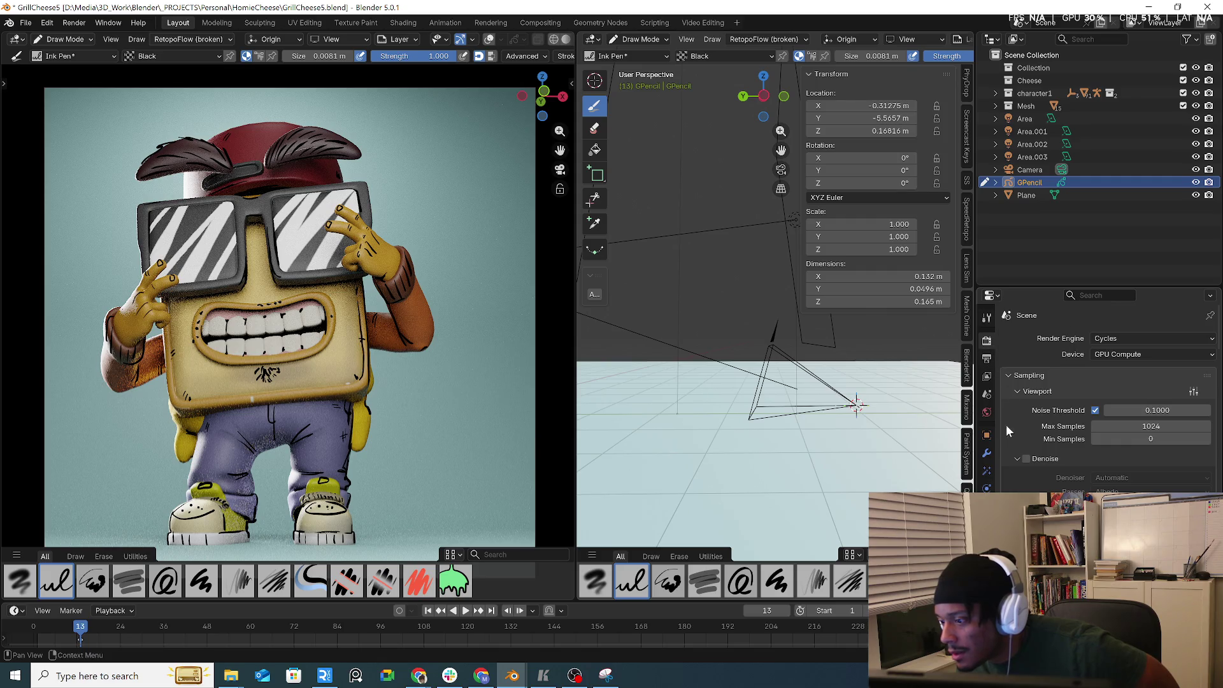
{"action": "left_click", "coordinate": [987, 435]}
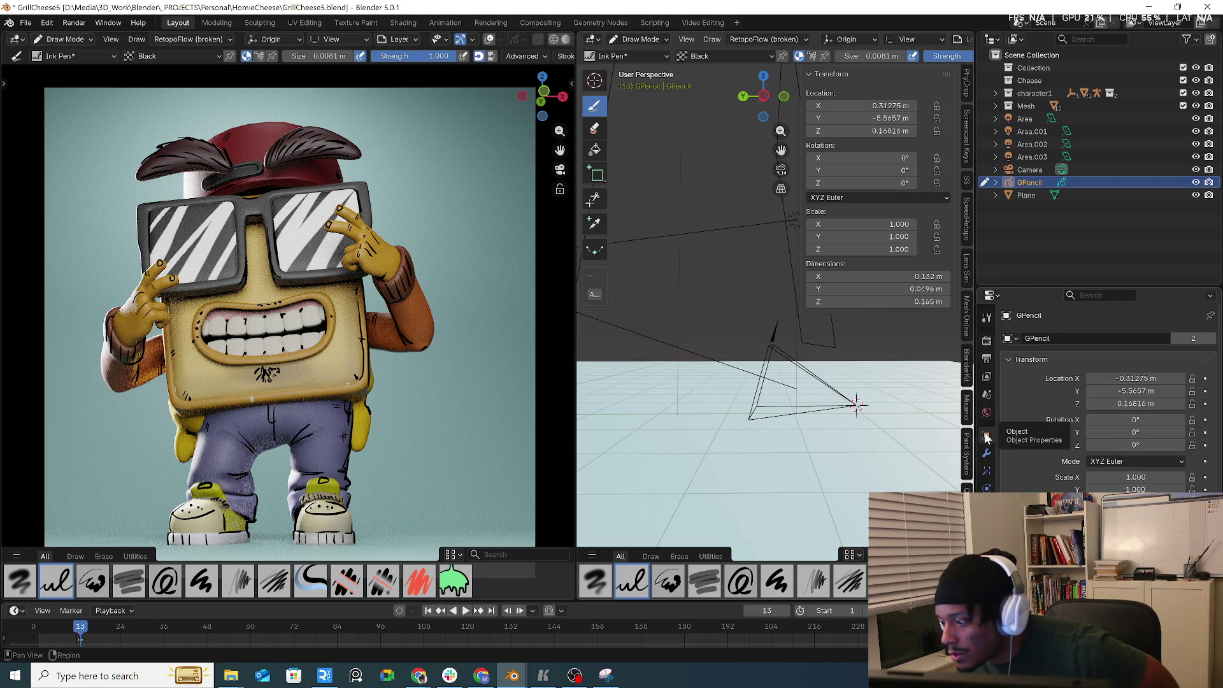
{"action": "left_click", "coordinate": [987, 415]}
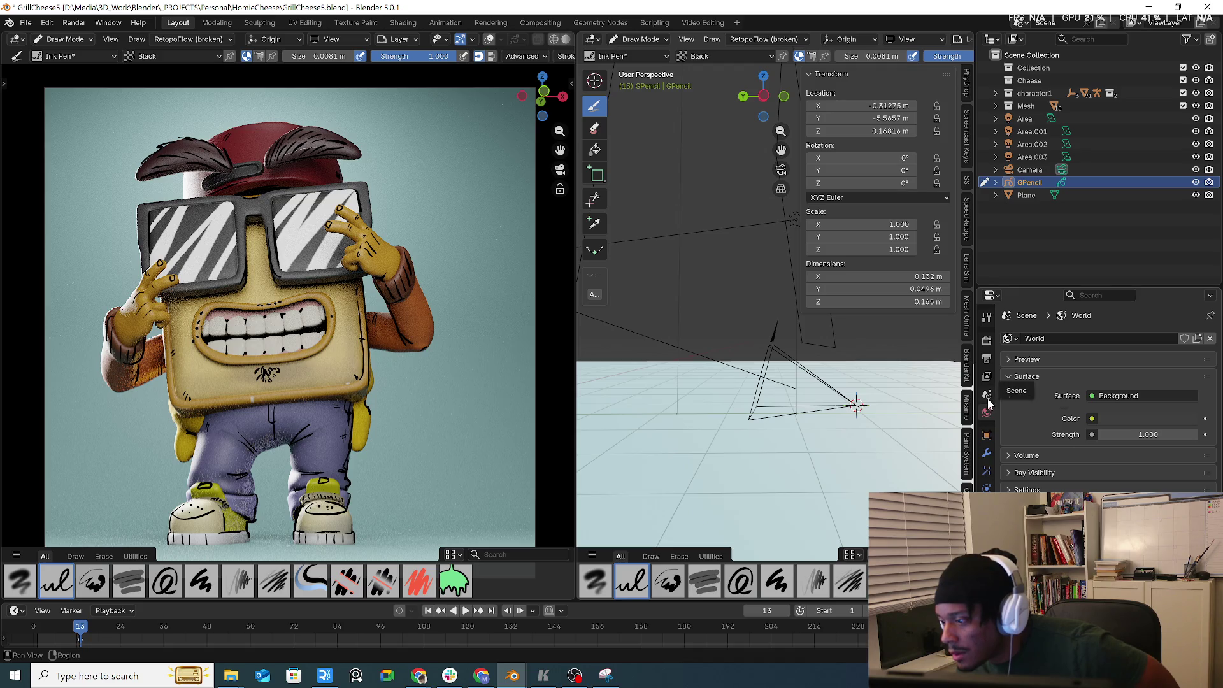
{"action": "left_click", "coordinate": [987, 395]}
{"action": "left_click", "coordinate": [987, 376]}
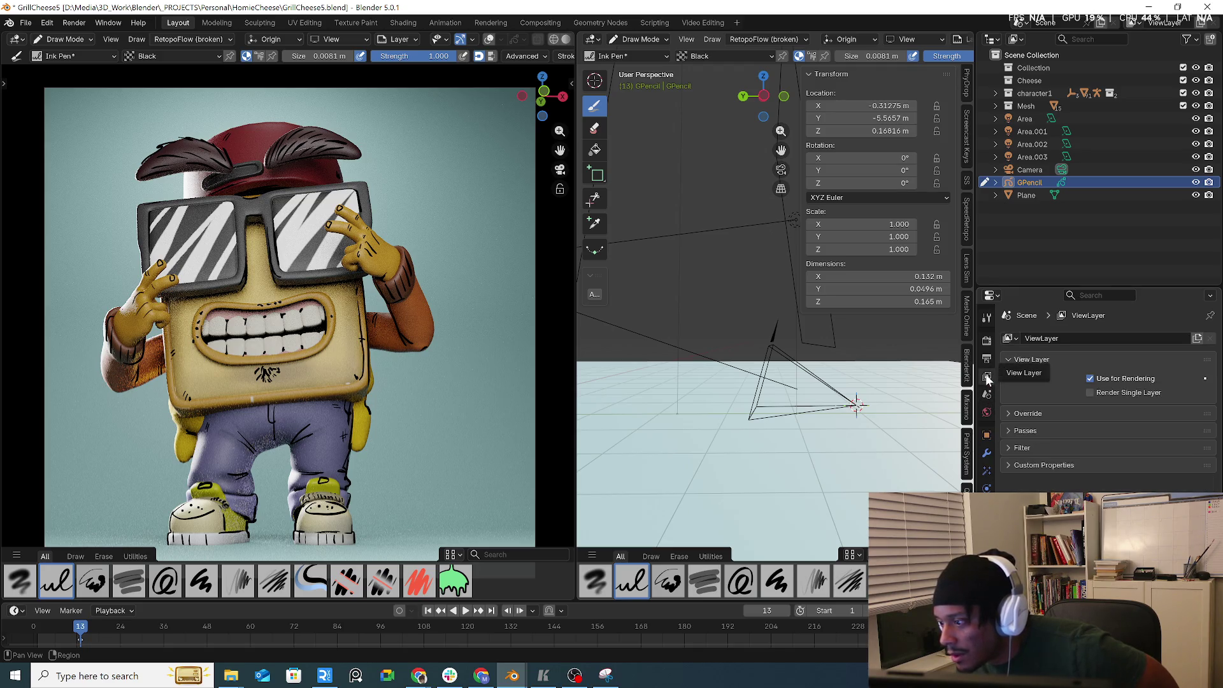
{"action": "left_click", "coordinate": [987, 360]}
{"action": "left_click", "coordinate": [987, 341]}
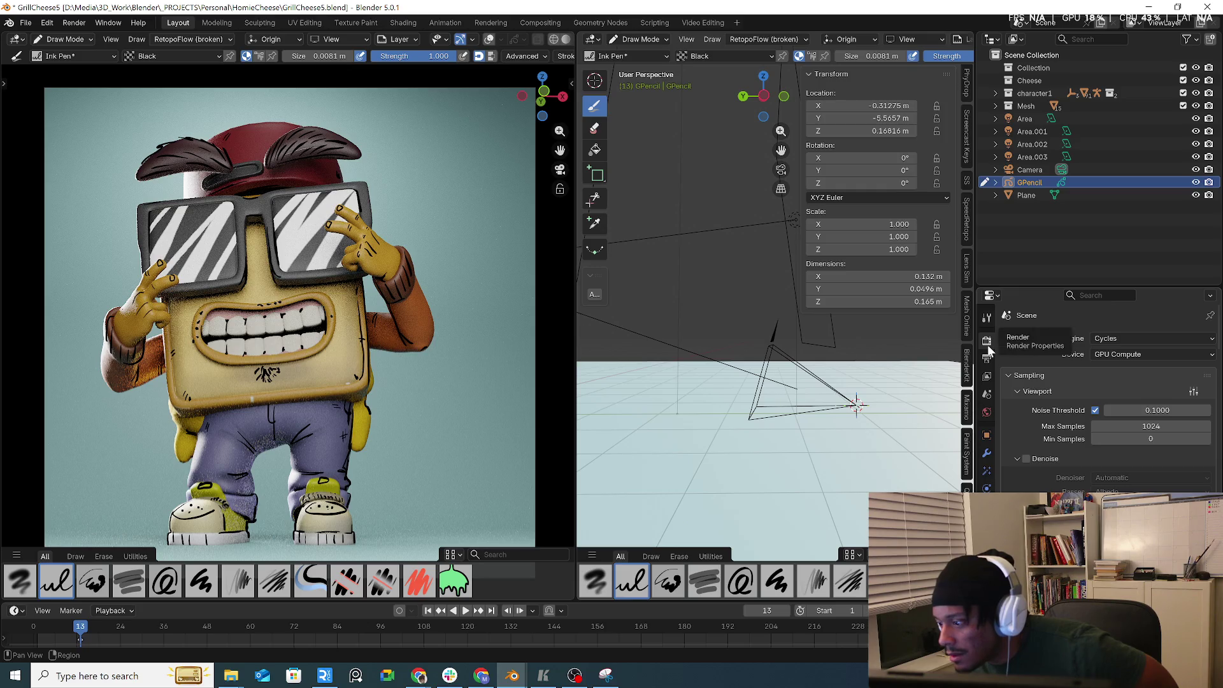
{"action": "left_click", "coordinate": [1017, 392]}
{"action": "scroll", "coordinate": [1015, 403], "scroll_direction": "down", "scroll_amount": 8}
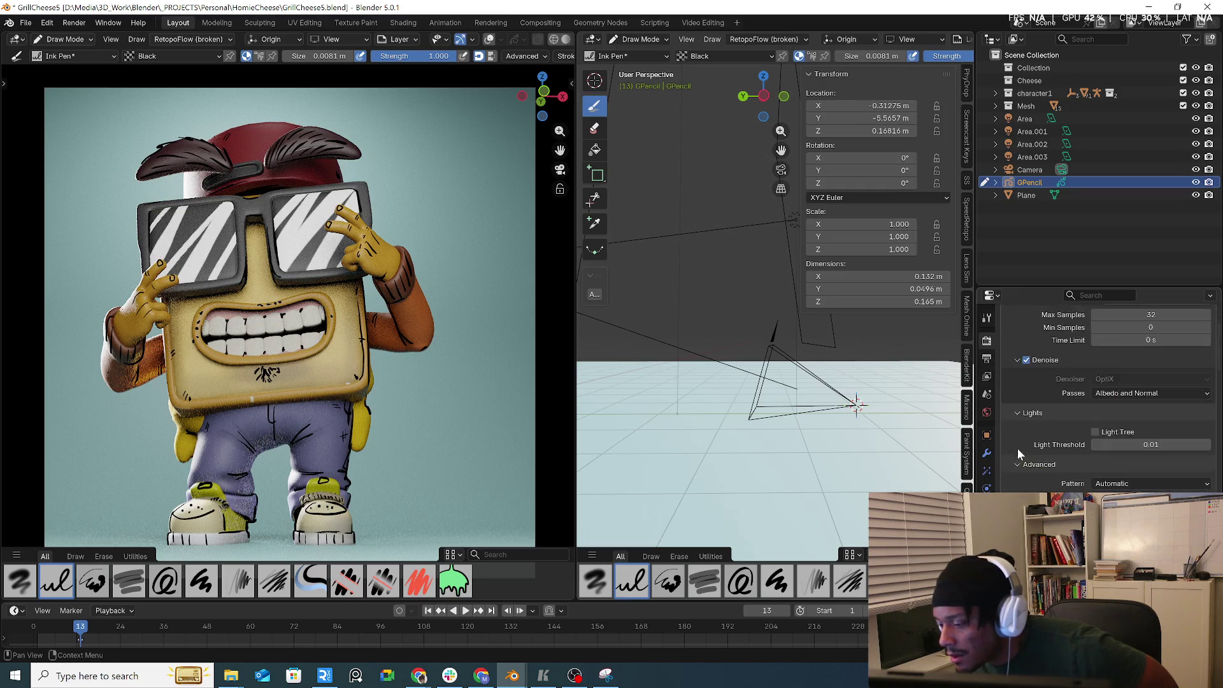
- Expand the View Layer Override section and check the render Passes
{"action": "left_click", "coordinate": [988, 376]}
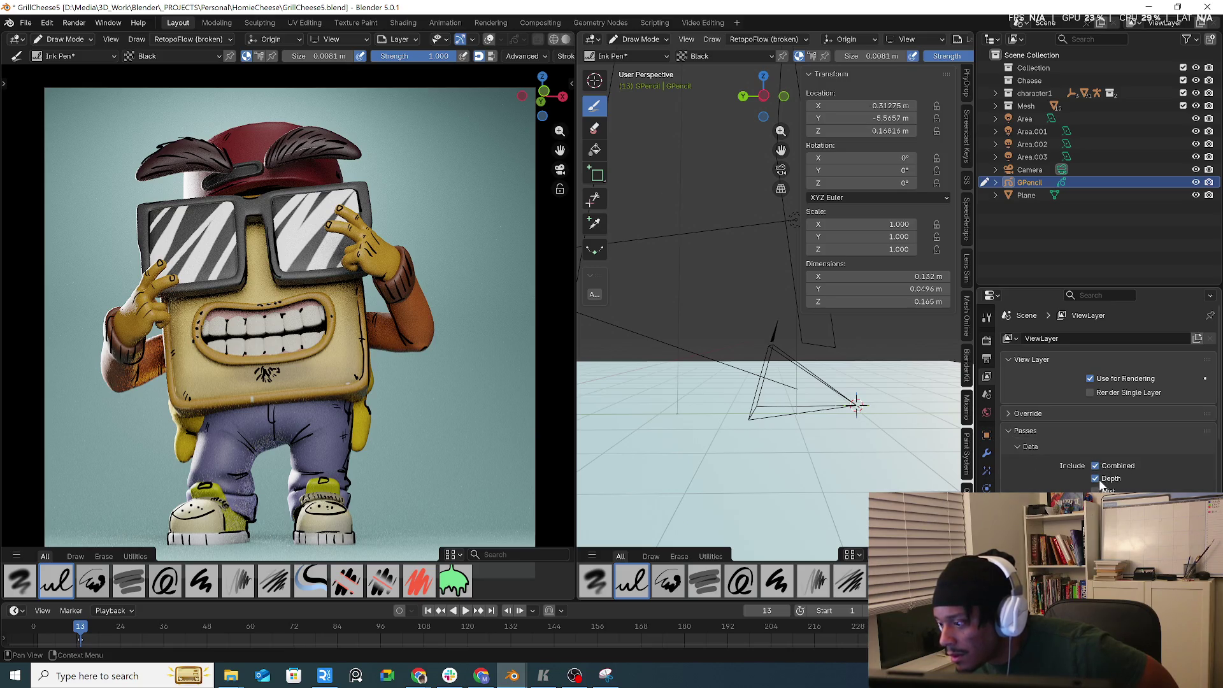
{"action": "scroll", "coordinate": [1100, 485], "scroll_direction": "down", "scroll_amount": 9}
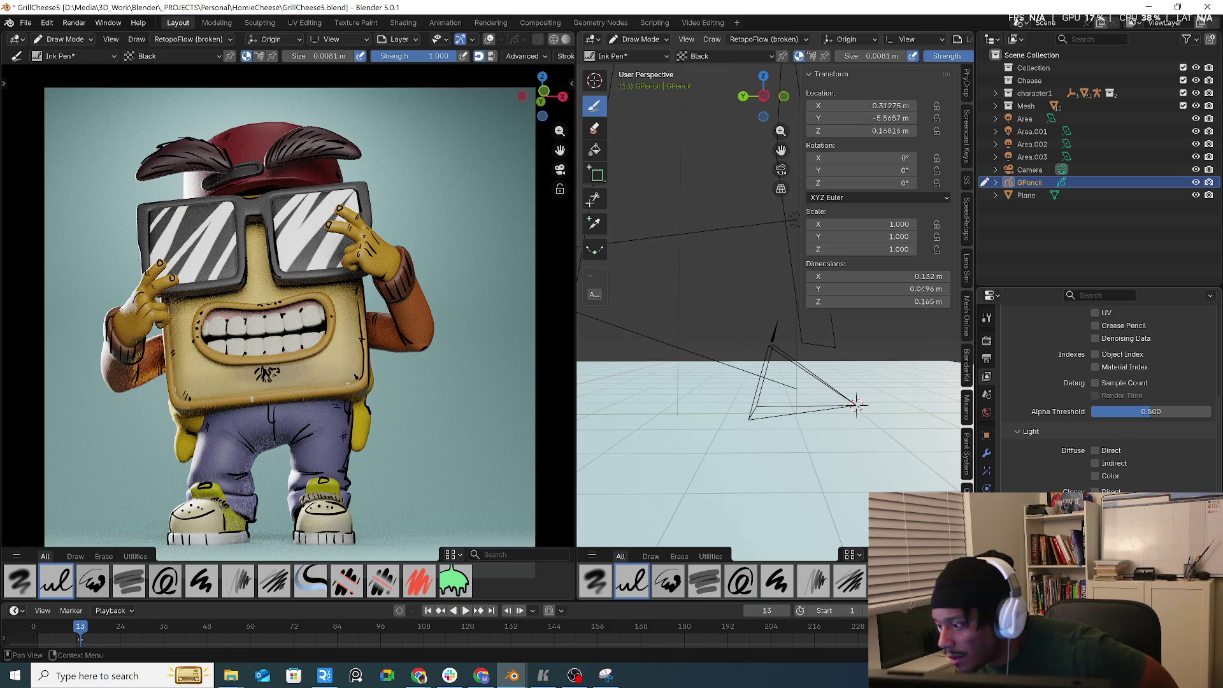
{"action": "scroll", "coordinate": [1100, 485], "scroll_direction": "down", "scroll_amount": 6}
{"action": "scroll", "coordinate": [1100, 408], "scroll_direction": "down", "scroll_amount": 5}
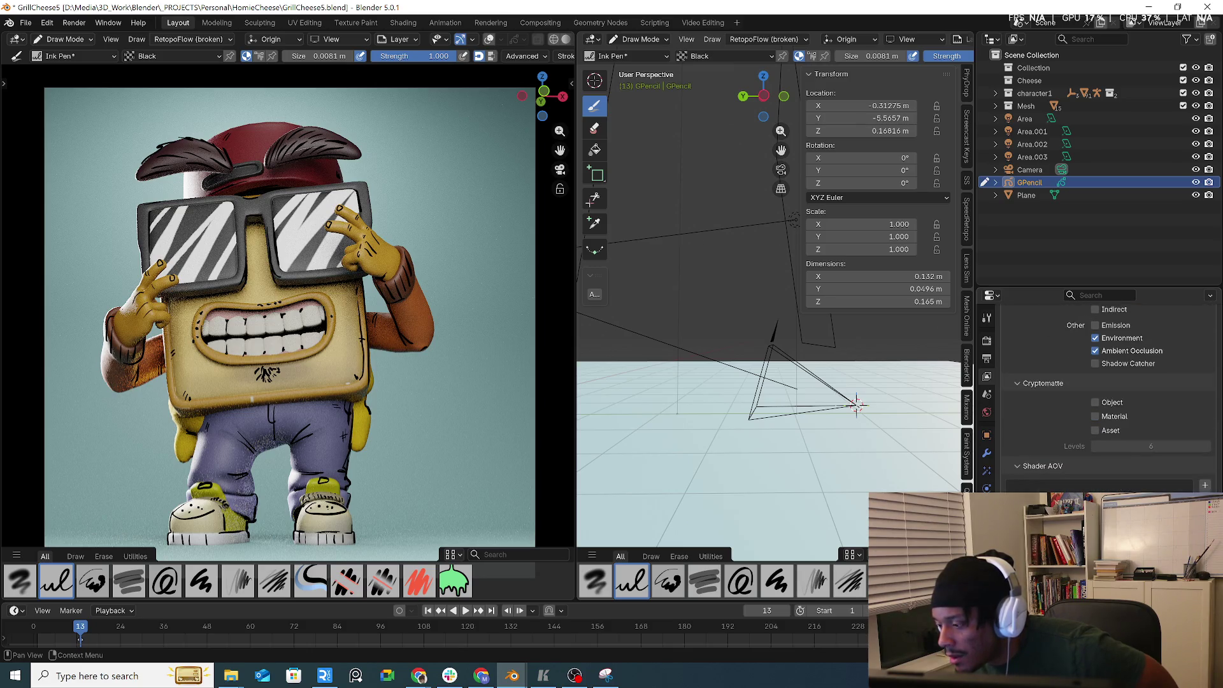
{"action": "scroll", "coordinate": [1099, 395], "scroll_direction": "down", "scroll_amount": 4}
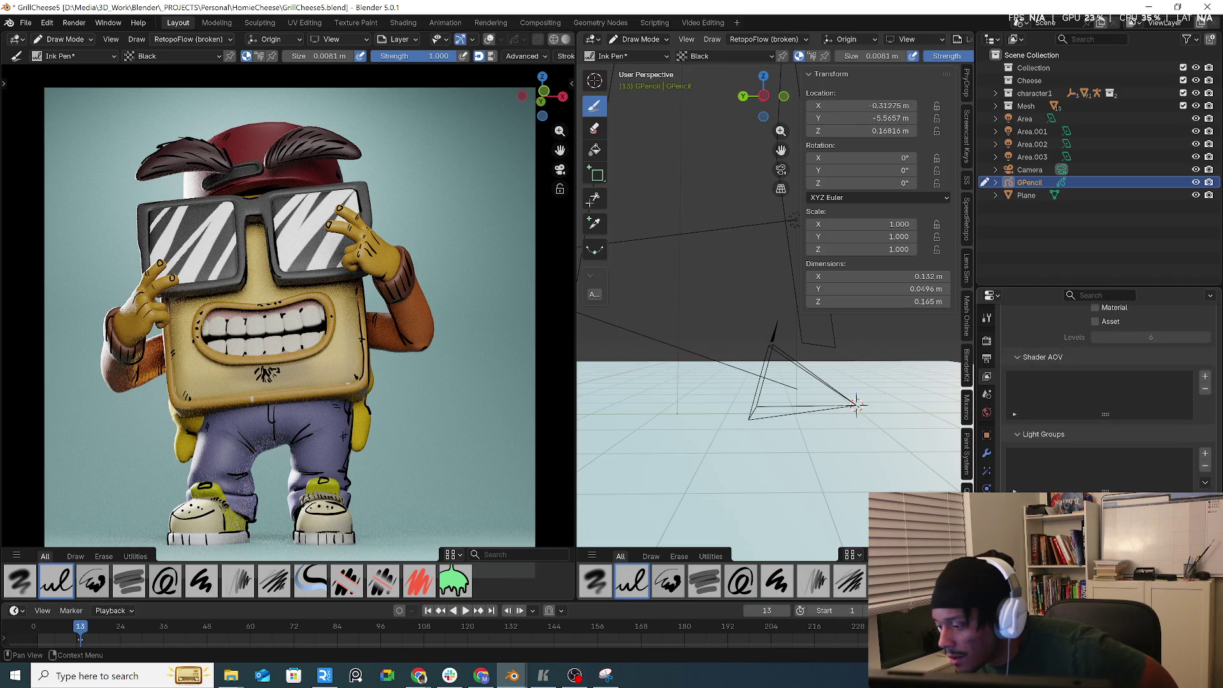
{"action": "scroll", "coordinate": [1038, 469], "scroll_direction": "up", "scroll_amount": 15}
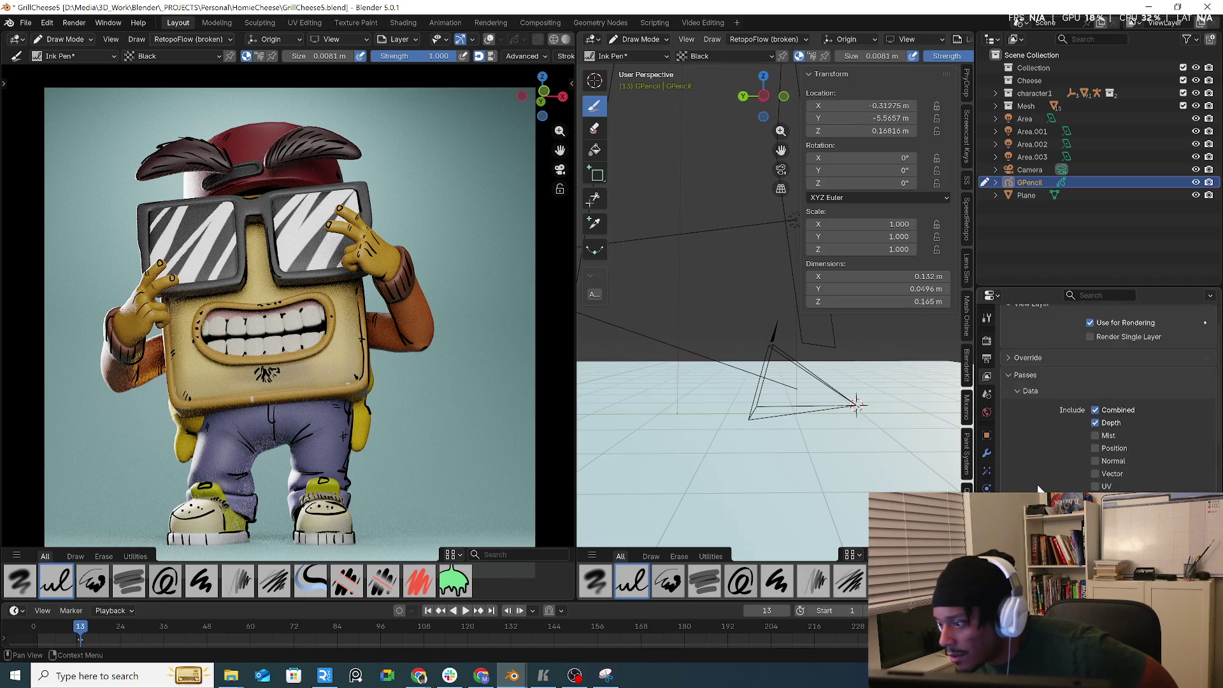
{"action": "left_click", "coordinate": [1019, 396]}
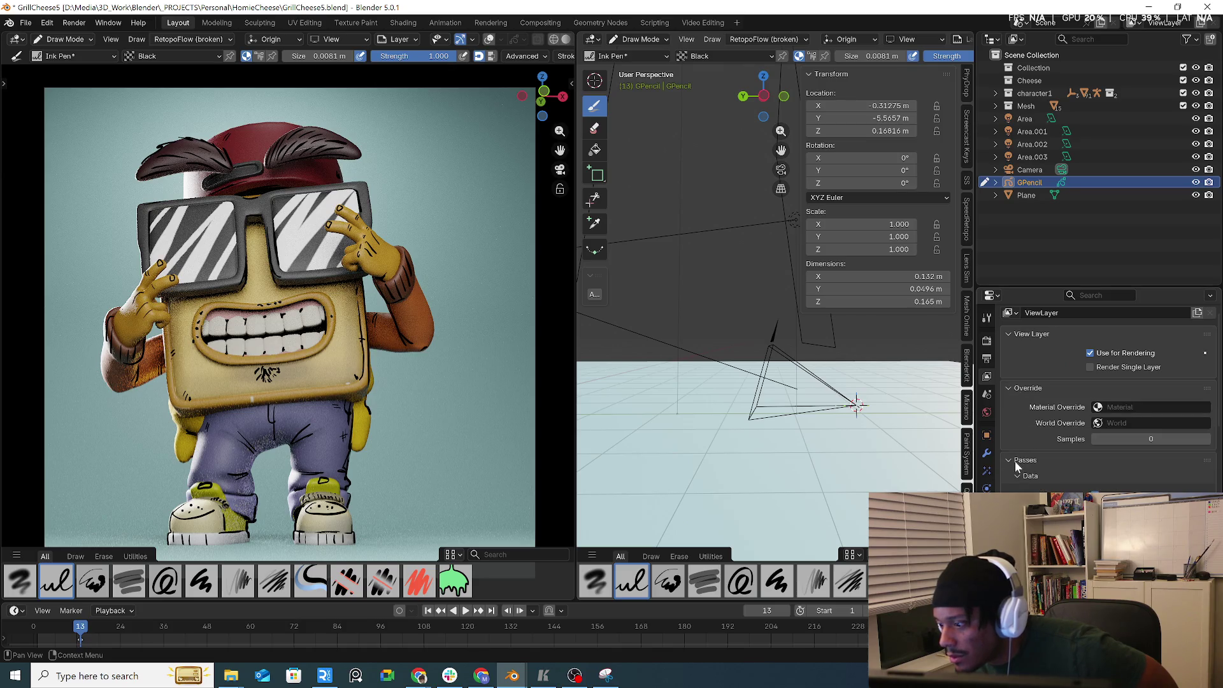
{"action": "scroll", "coordinate": [1014, 462], "scroll_direction": "down", "scroll_amount": 4}
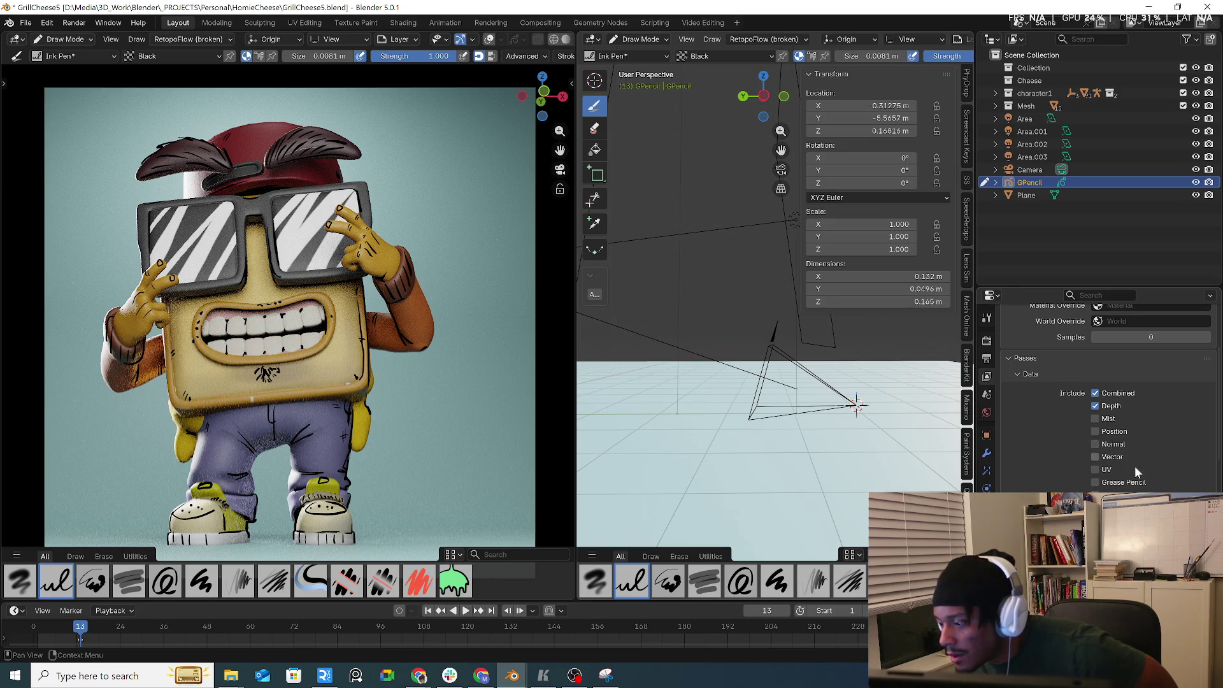
{"action": "scroll", "coordinate": [1125, 488], "scroll_direction": "down", "scroll_amount": 8}
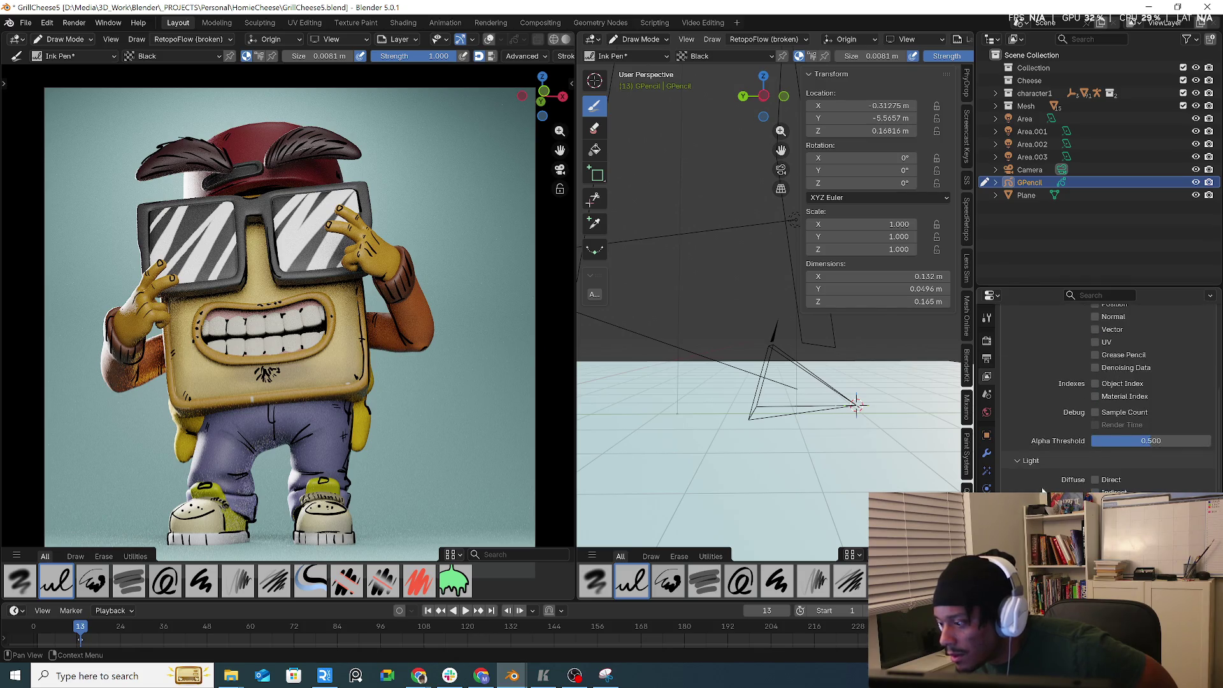
{"action": "scroll", "coordinate": [1045, 488], "scroll_direction": "down", "scroll_amount": 3}
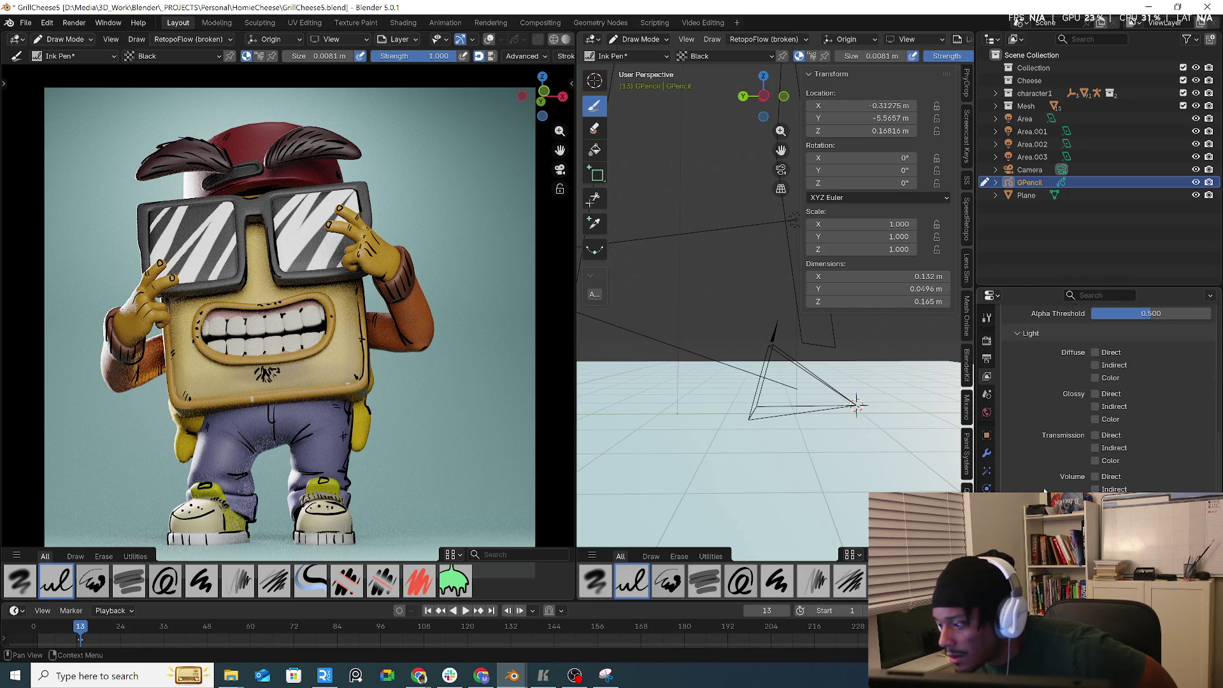
- Show the GPencil's layers in Object Data, then the Black material's Line stroke settings
{"action": "left_click", "coordinate": [988, 454]}
{"action": "left_click", "coordinate": [987, 506]}
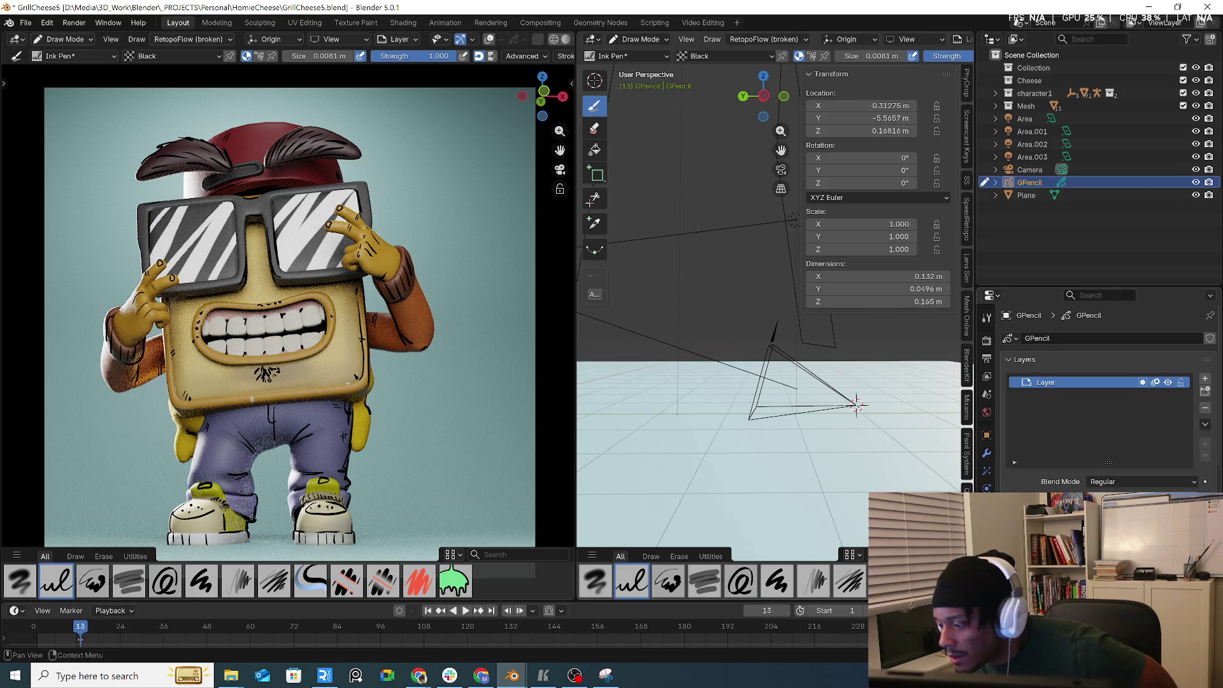
{"action": "scroll", "coordinate": [1108, 433], "scroll_direction": "down", "scroll_amount": 3}
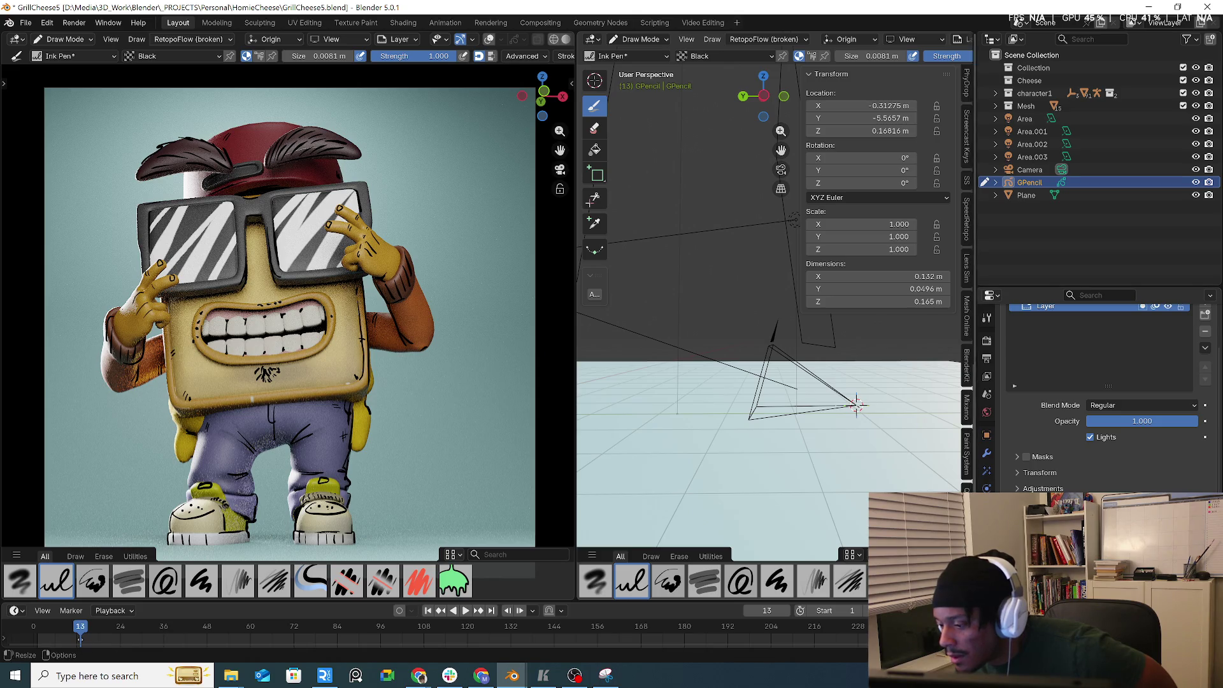
{"action": "left_click", "coordinate": [986, 411]}
- Render frame 13 into empty Slot 2 with F12, then close the render window
{"action": "left_click", "coordinate": [117, 25]}
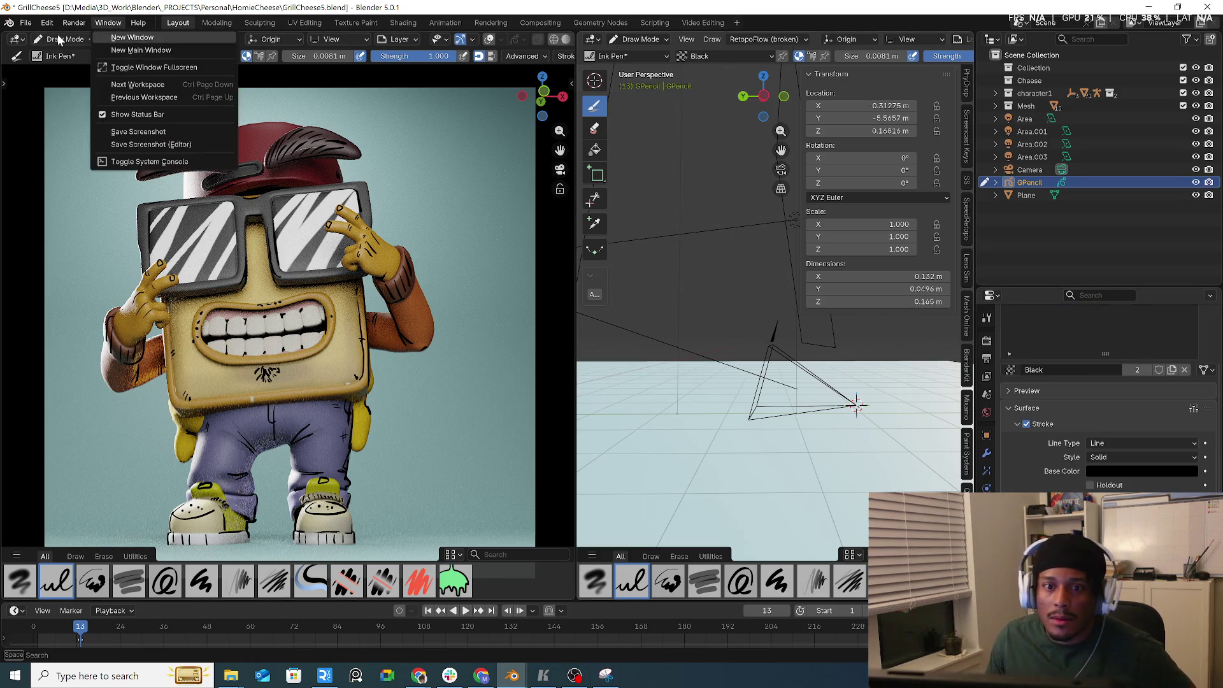
{"action": "left_click", "coordinate": [78, 23]}
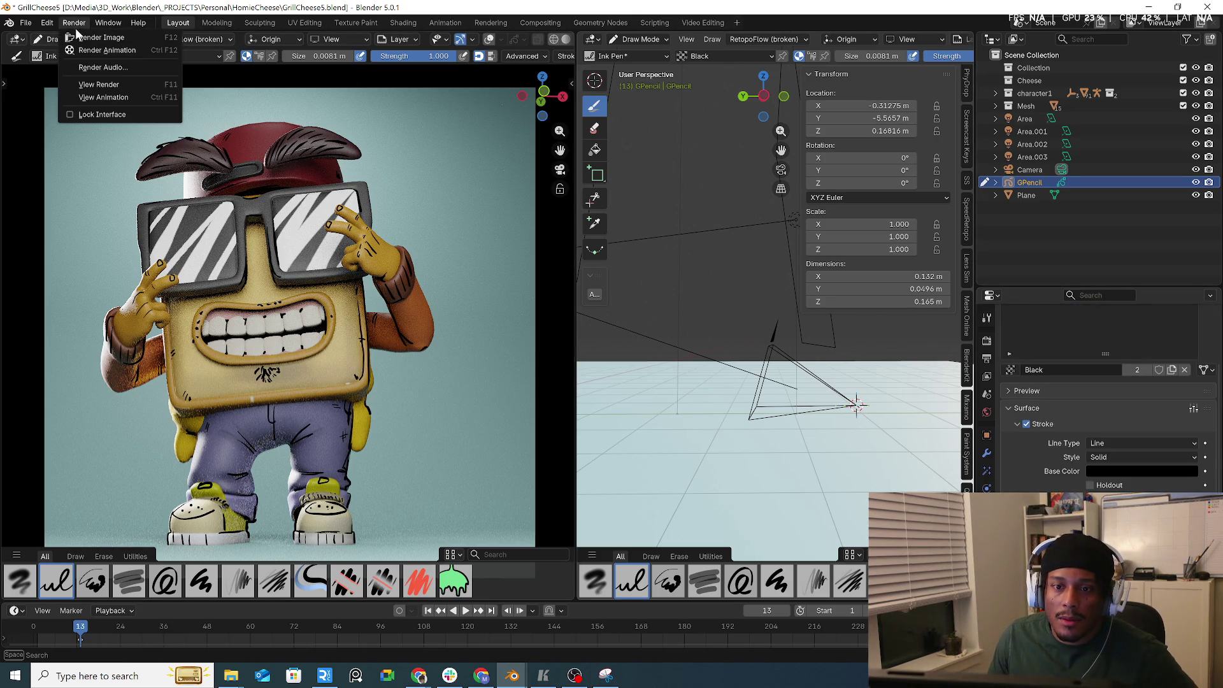
{"action": "left_click", "coordinate": [101, 86]}
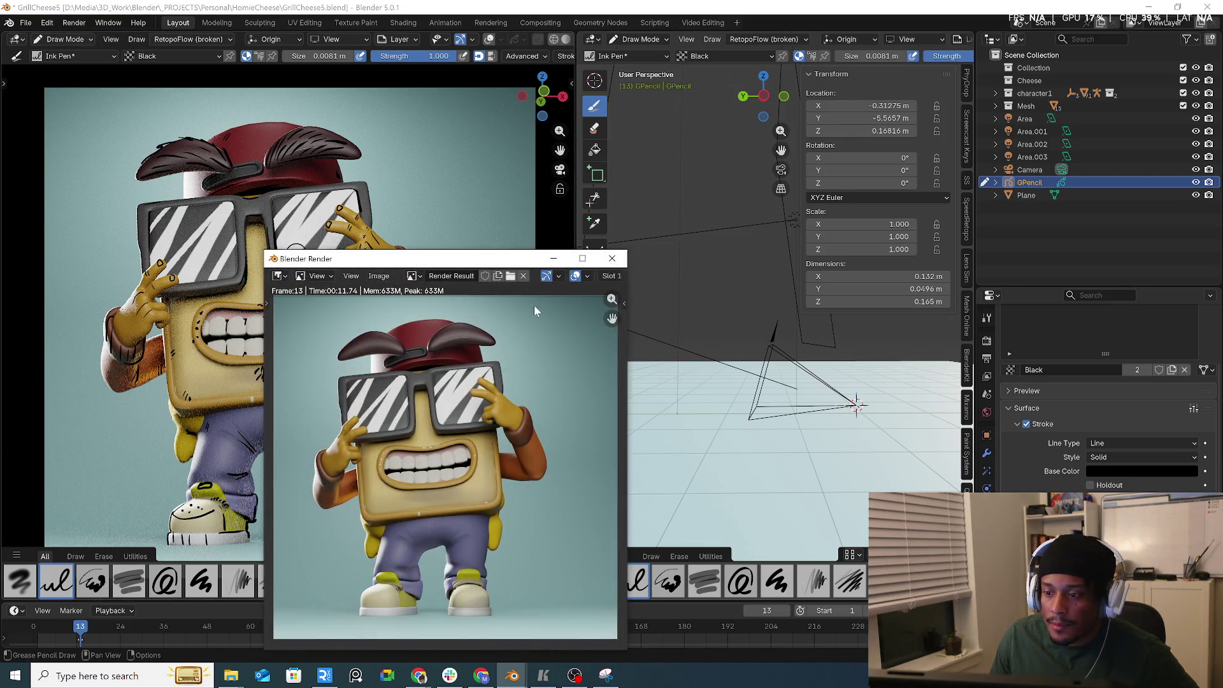
{"action": "left_click", "coordinate": [599, 277]}
{"action": "left_click", "coordinate": [597, 304]}
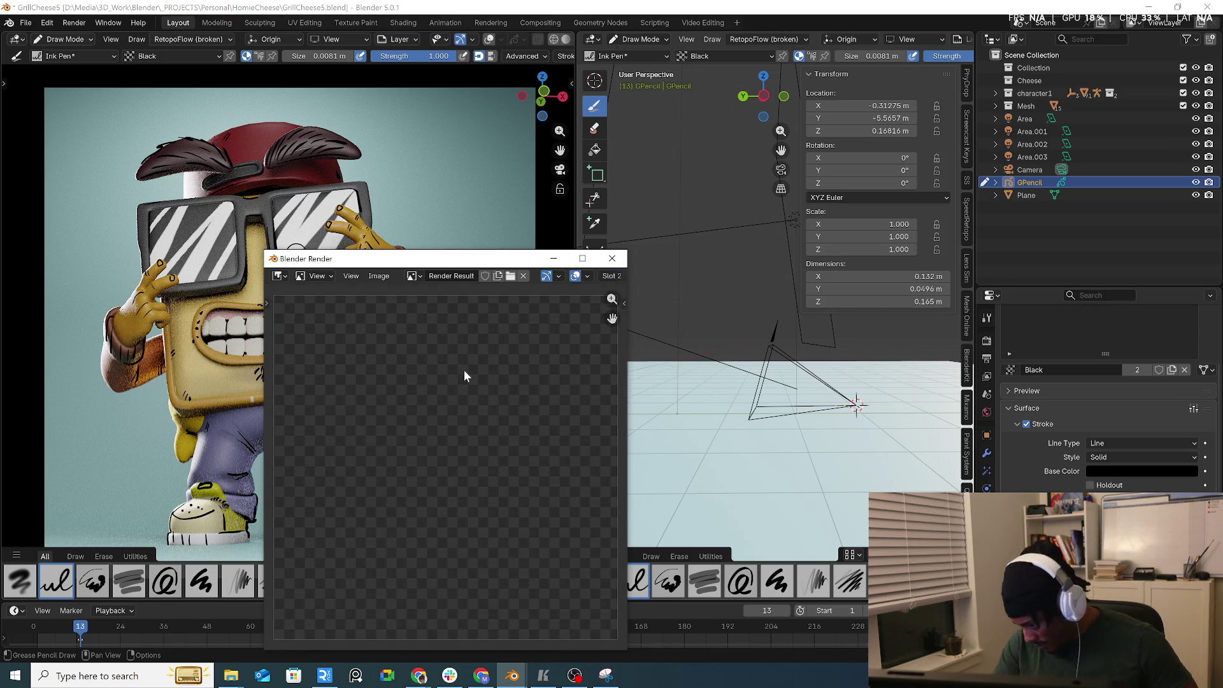
{"action": "key", "text": "F12"}
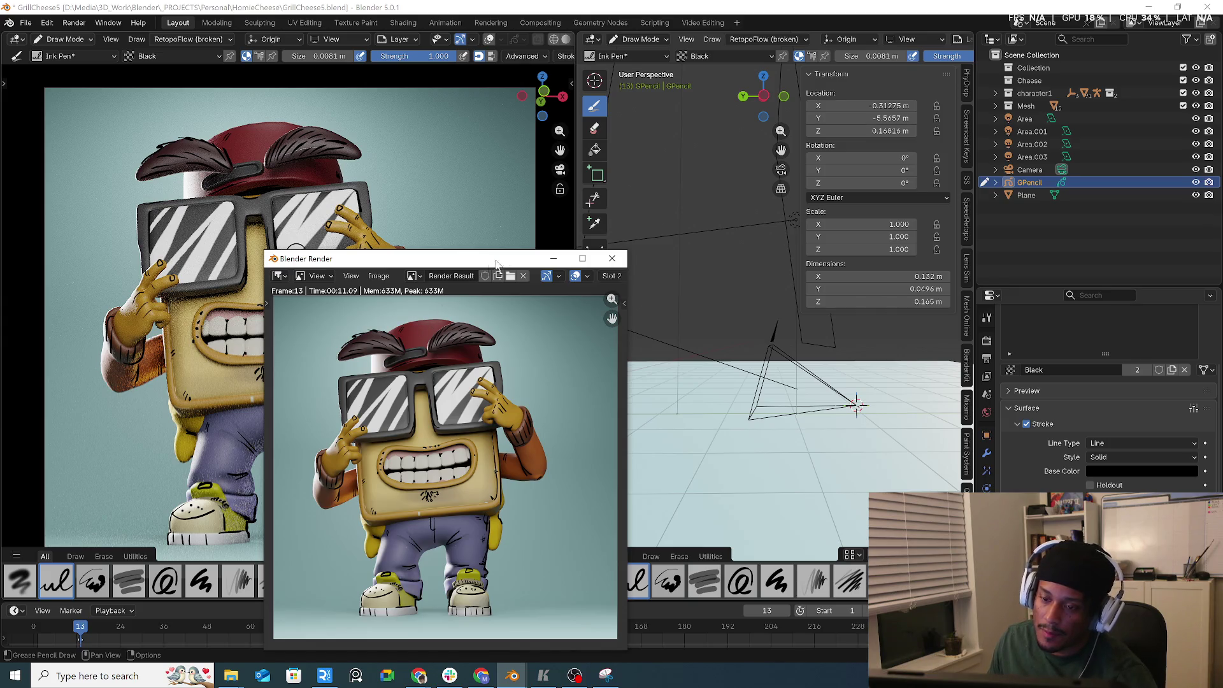
{"action": "left_click", "coordinate": [553, 258]}
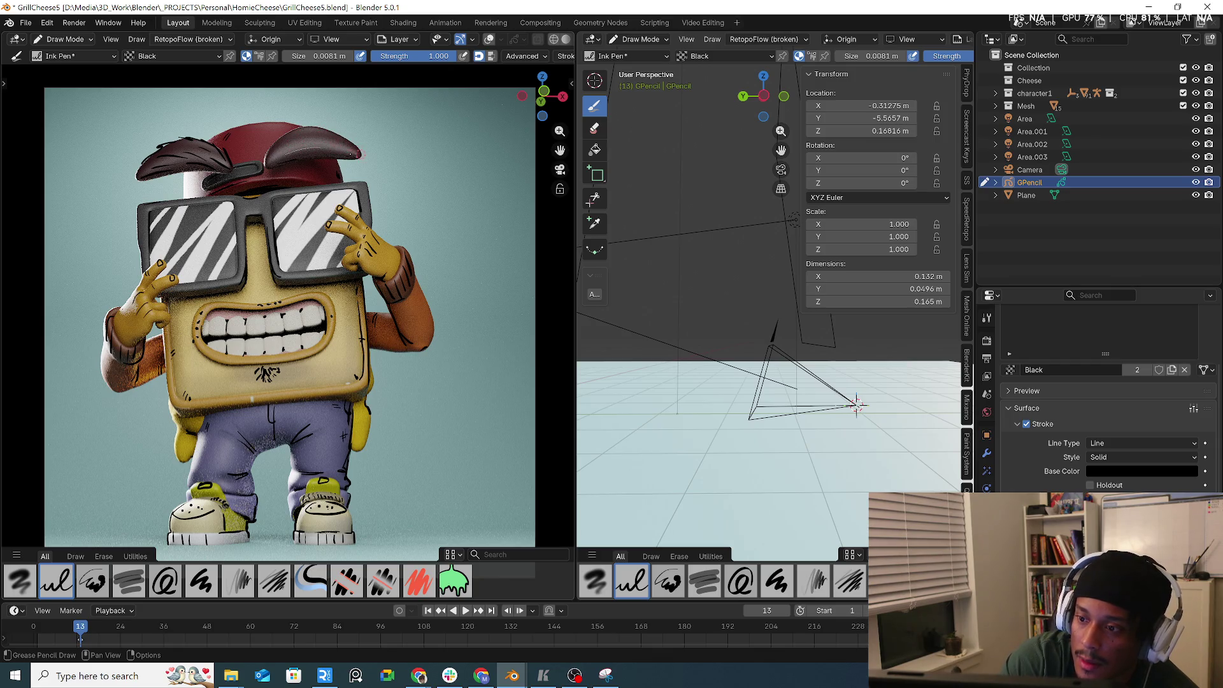
- Ink short dark strokes under the grin to form a small chin goatee
{"action": "key", "text": "ctrl+z"}
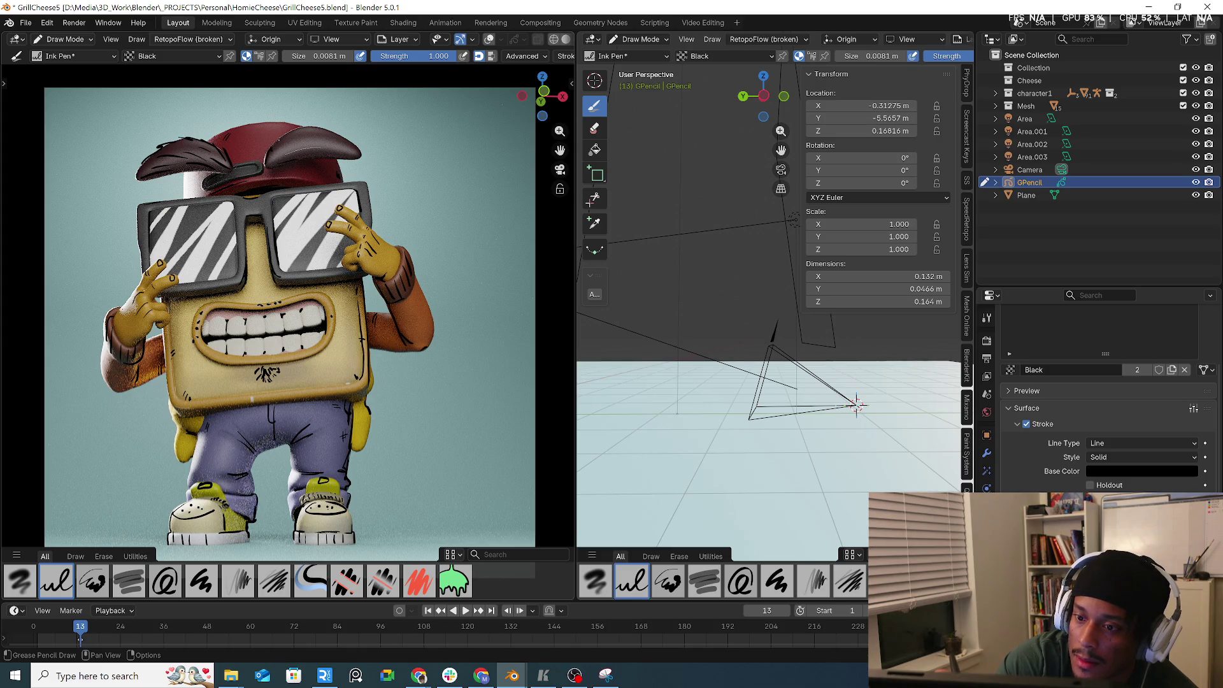
{"action": "left_click_drag", "start_coordinate": [280, 134], "coordinate": [312, 124]}
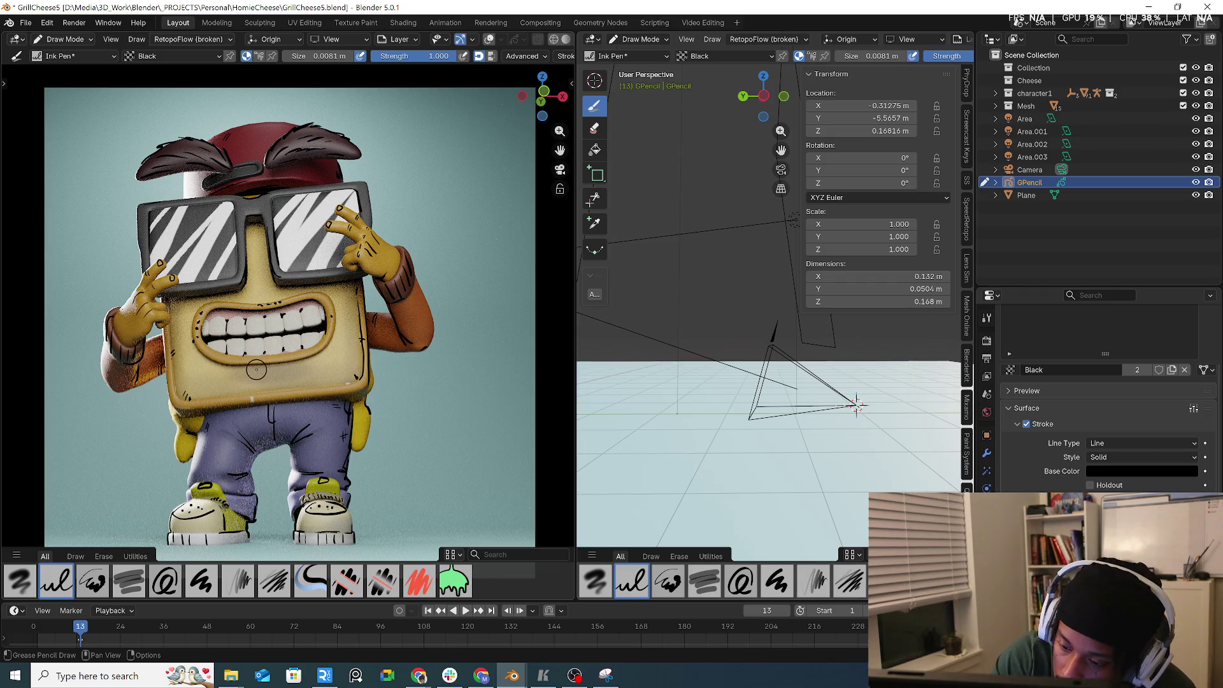
{"action": "mouse_move", "coordinate": [254, 368]}
{"action": "left_mouse_down"}
{"action": "mouse_move", "coordinate": [271, 381]}
{"action": "mouse_move", "coordinate": [287, 368]}
{"action": "mouse_move", "coordinate": [276, 371]}
{"action": "left_mouse_up"}
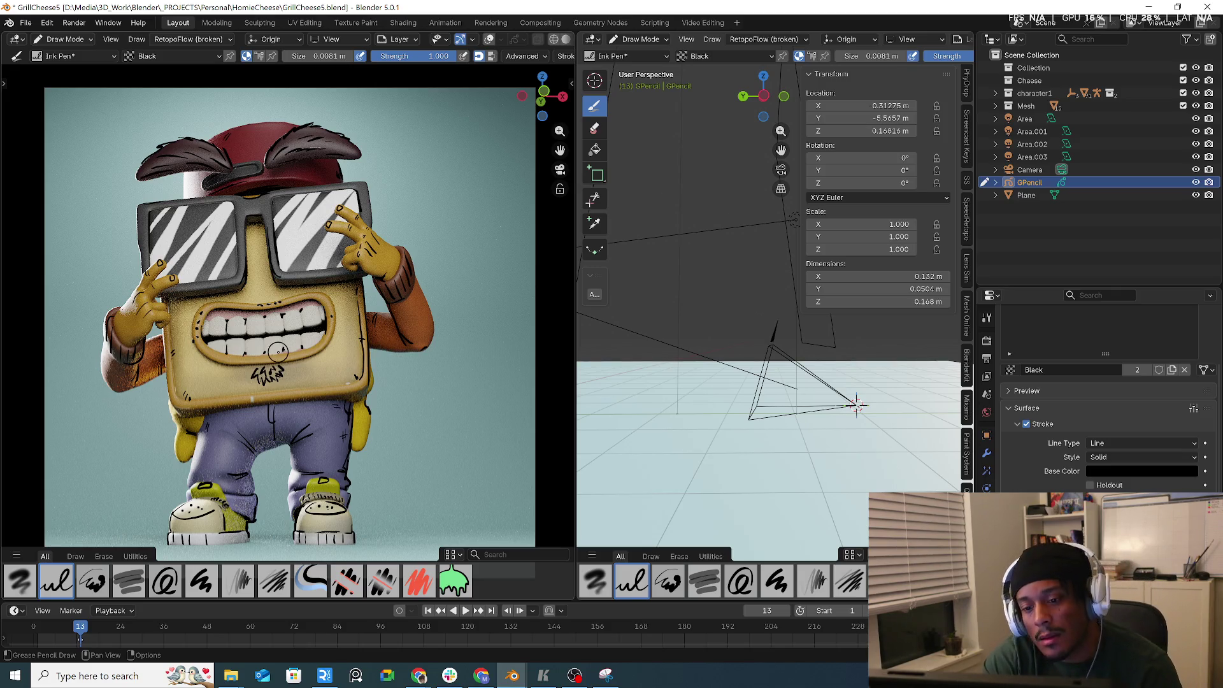
{"action": "left_click_drag", "start_coordinate": [238, 297], "coordinate": [243, 302]}
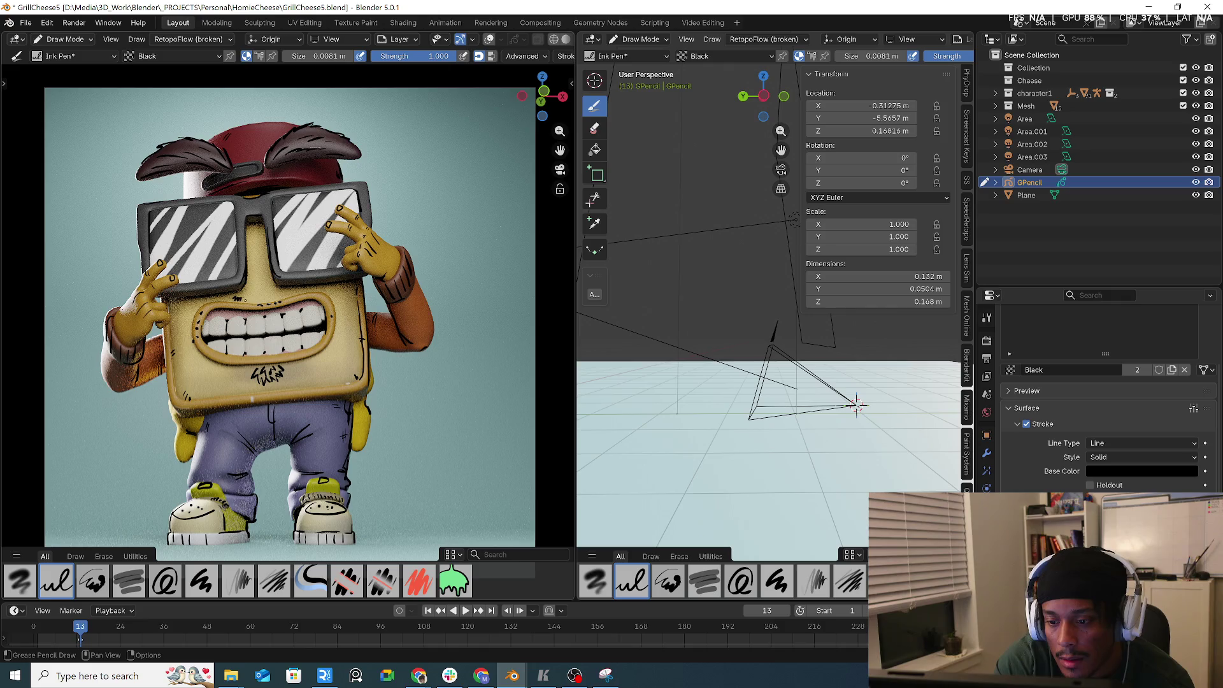
{"action": "left_click", "coordinate": [293, 270]}
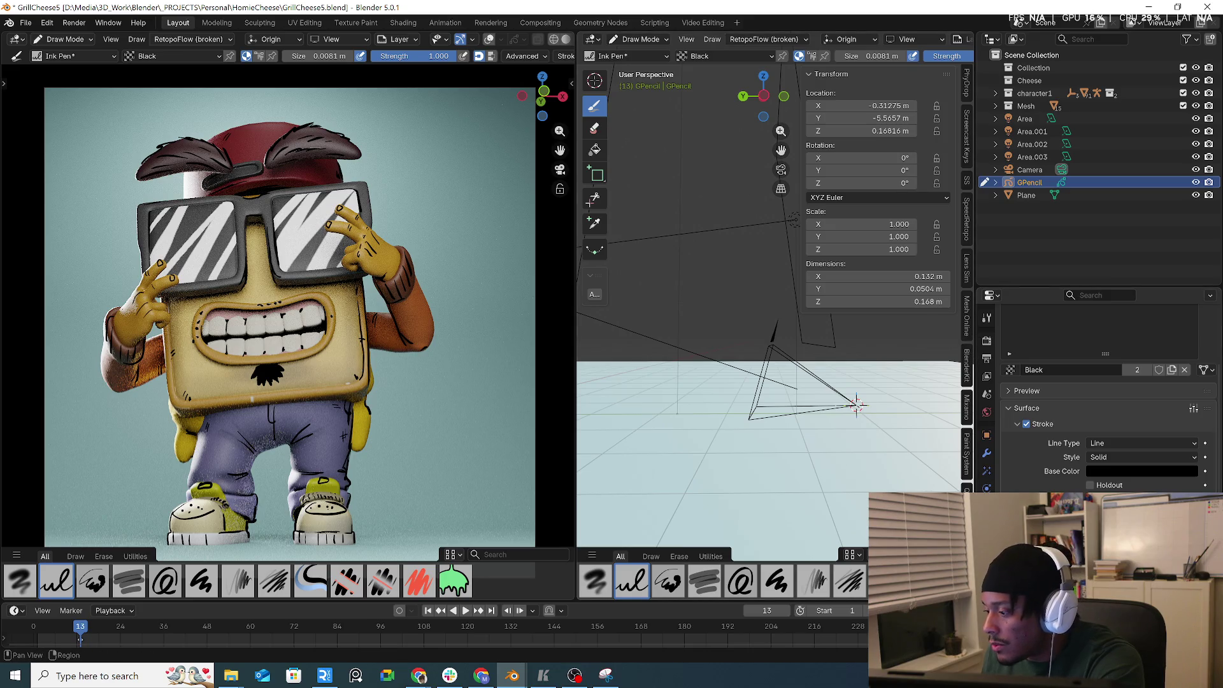
- Set the Black material's stroke colour to dark maroon #4C001BFF from the header material panel
{"action": "scroll", "coordinate": [967, 488], "scroll_direction": "up", "scroll_amount": 10}
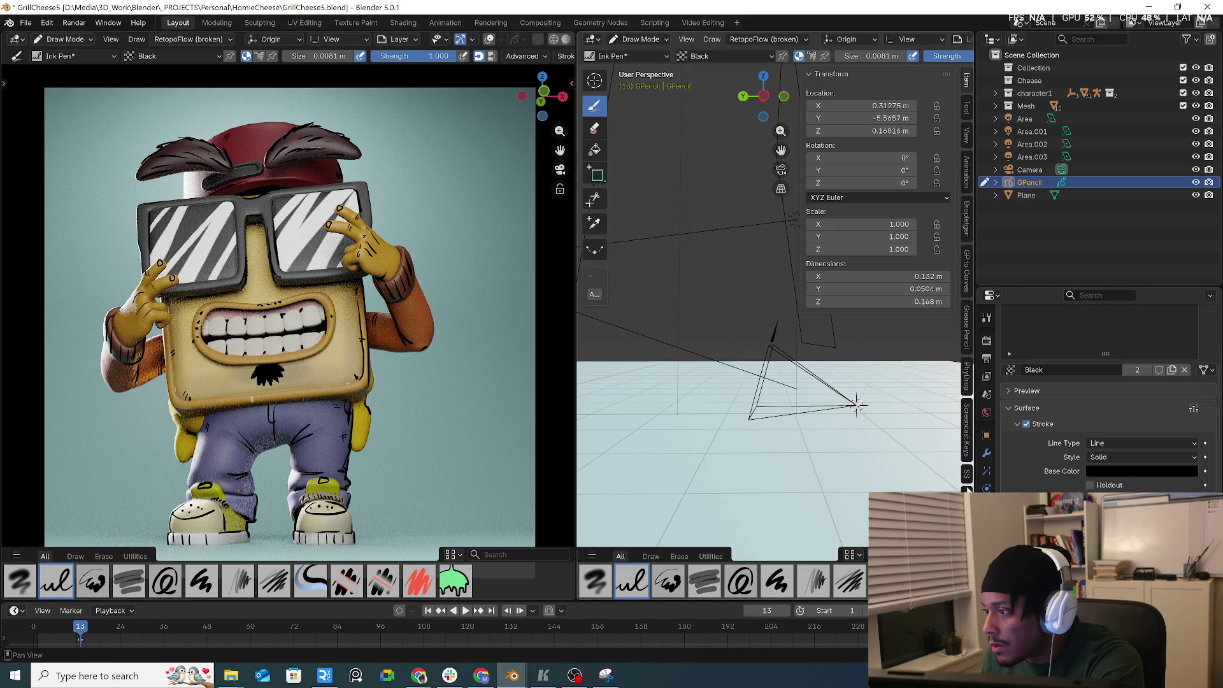
{"action": "left_click", "coordinate": [965, 105]}
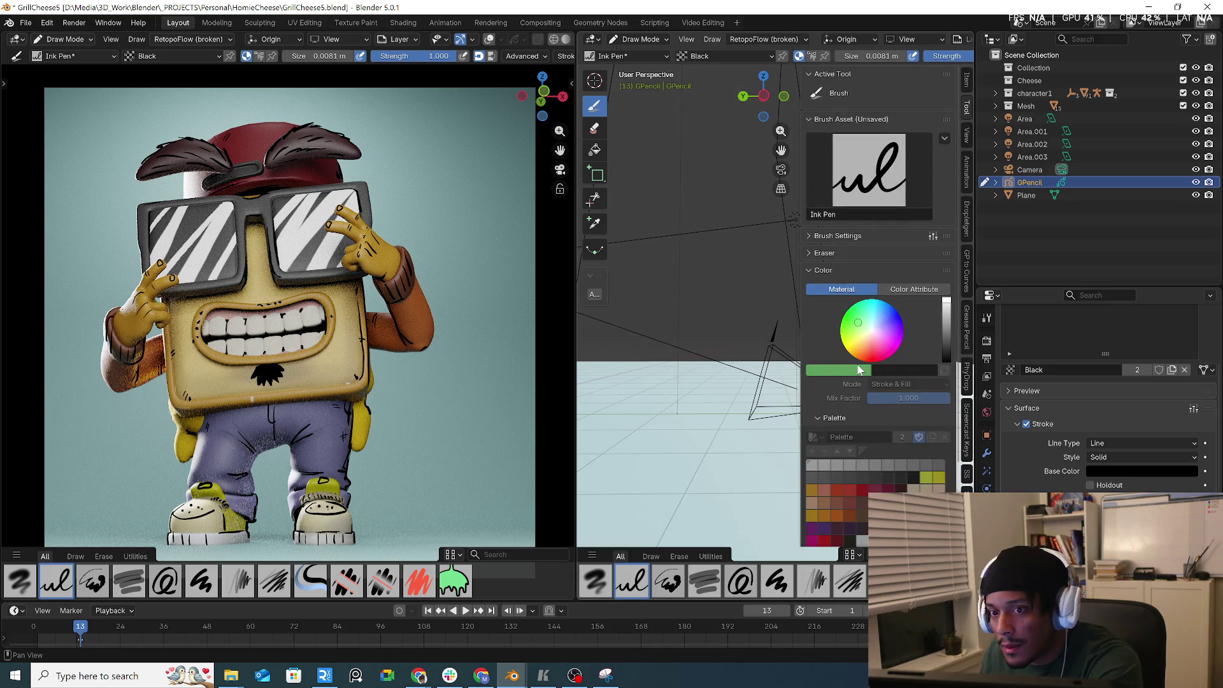
{"action": "left_click", "coordinate": [155, 52]}
{"action": "left_click", "coordinate": [155, 54]}
{"action": "left_click", "coordinate": [105, 52]}
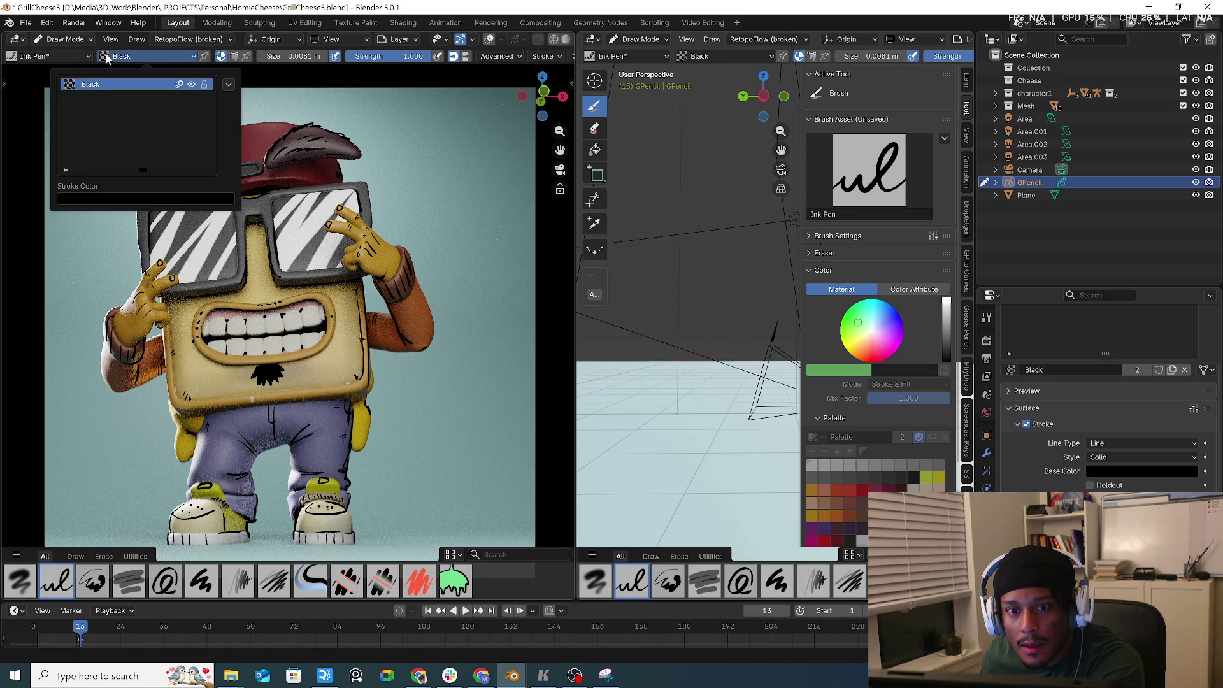
{"action": "left_click", "coordinate": [124, 56]}
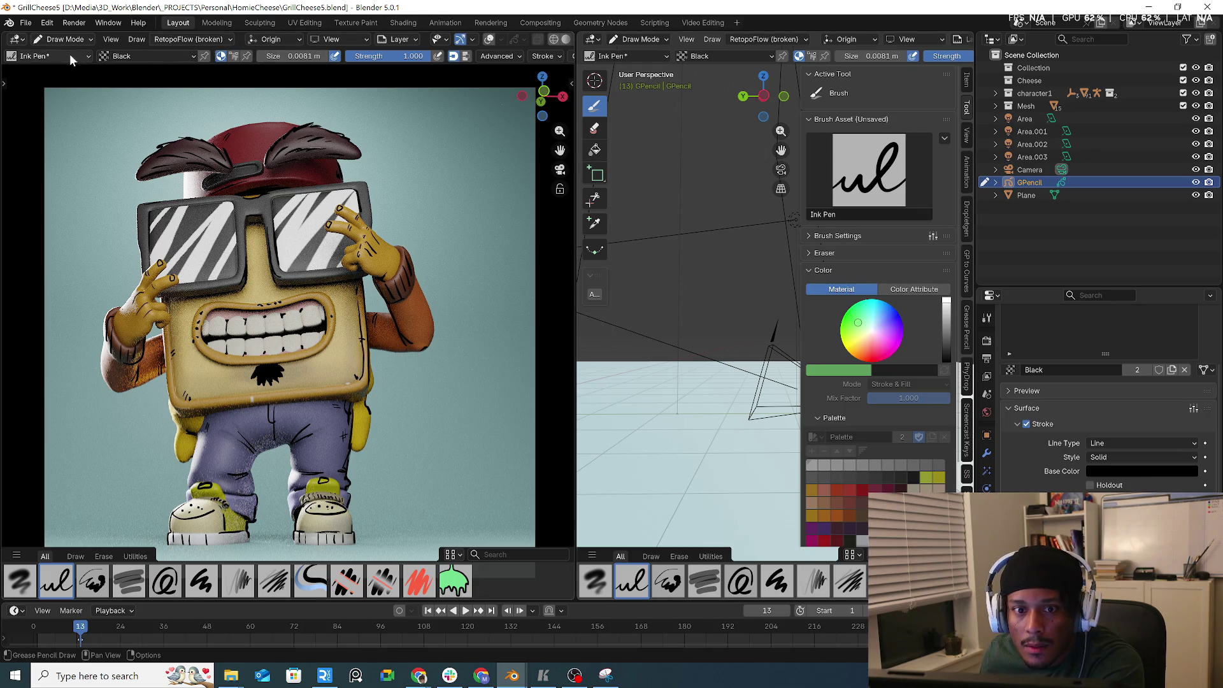
{"action": "left_click", "coordinate": [129, 56]}
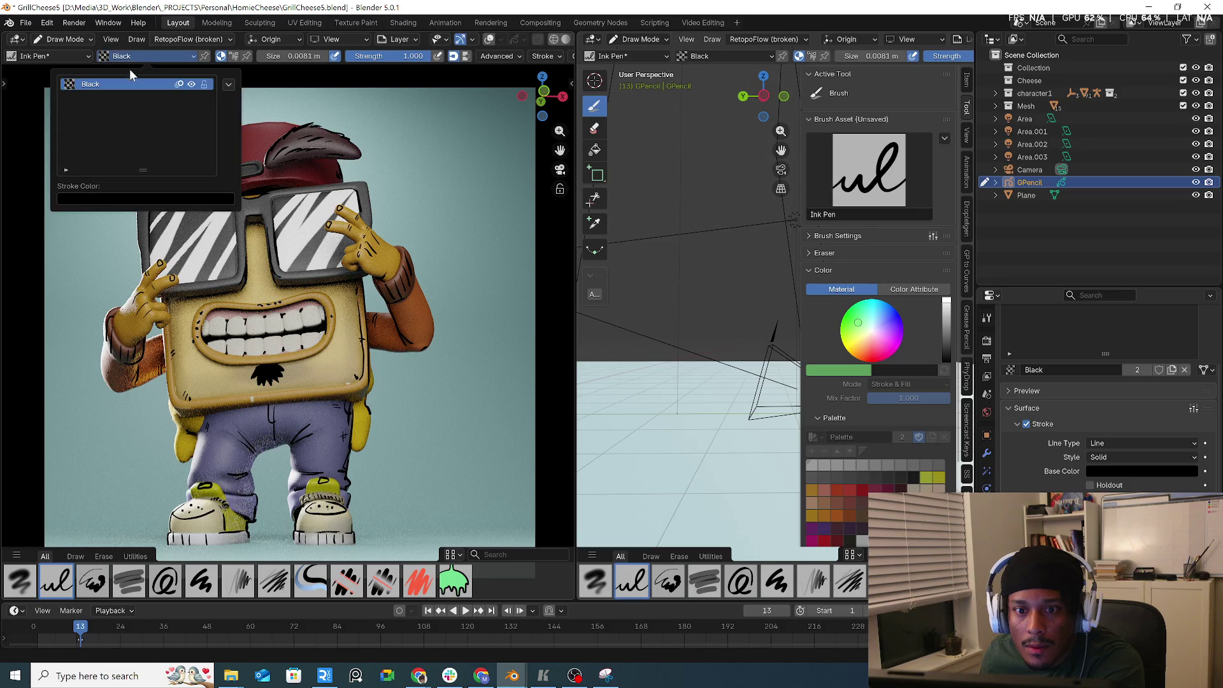
{"action": "left_click", "coordinate": [228, 85]}
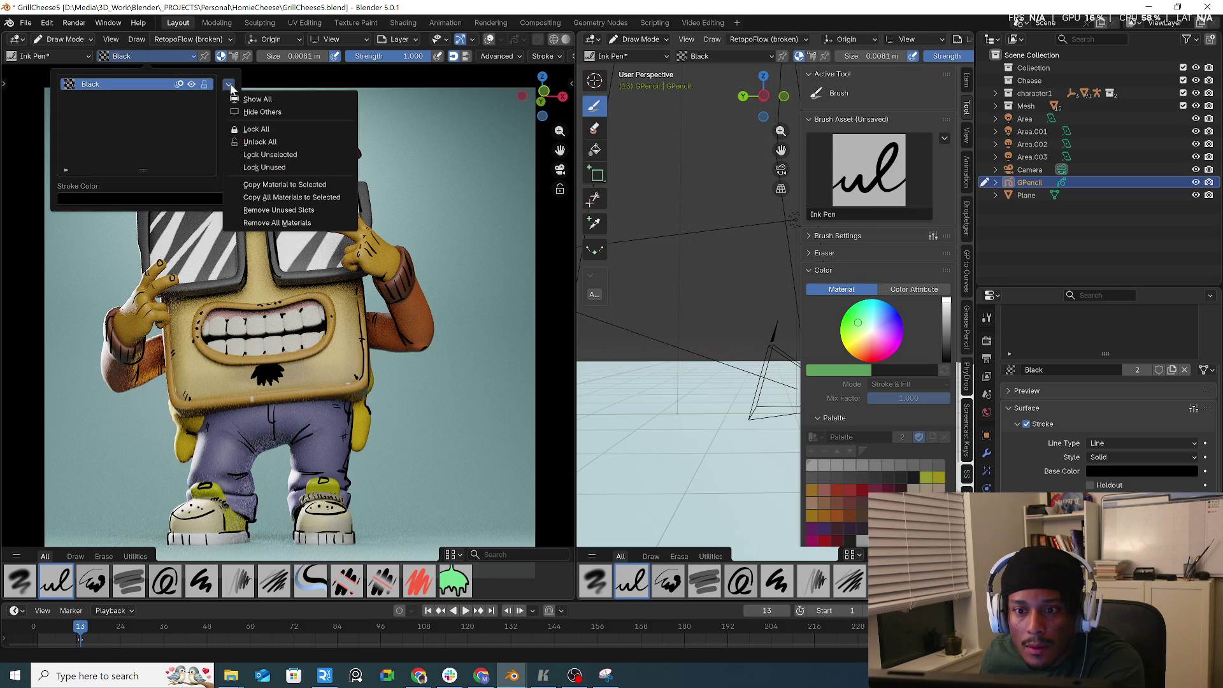
{"action": "left_click", "coordinate": [72, 196]}
{"action": "mouse_move", "coordinate": [173, 266]}
{"action": "left_mouse_down"}
{"action": "mouse_move", "coordinate": [173, 219]}
{"action": "mouse_move", "coordinate": [174, 289]}
{"action": "mouse_move", "coordinate": [174, 260]}
{"action": "mouse_move", "coordinate": [121, 303]}
{"action": "left_mouse_up"}
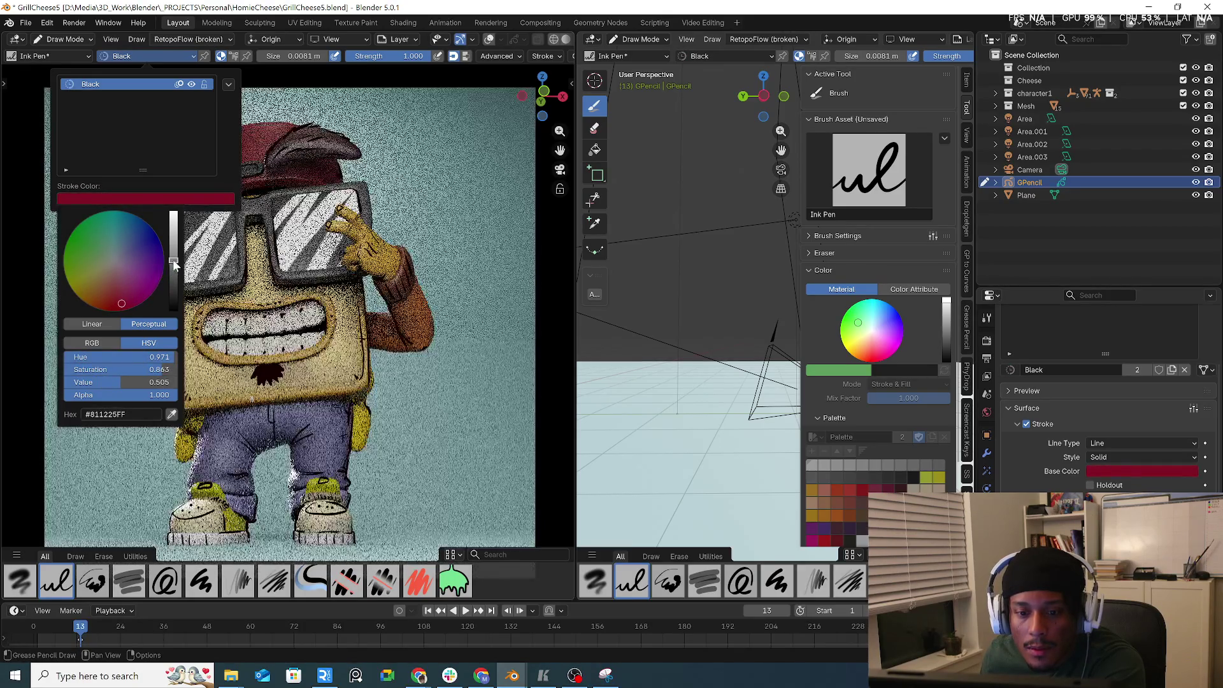
{"action": "mouse_move", "coordinate": [173, 263]}
{"action": "left_mouse_down"}
{"action": "mouse_move", "coordinate": [174, 283]}
{"action": "mouse_move", "coordinate": [131, 307]}
{"action": "mouse_move", "coordinate": [173, 297]}
{"action": "mouse_move", "coordinate": [173, 281]}
{"action": "left_mouse_up"}
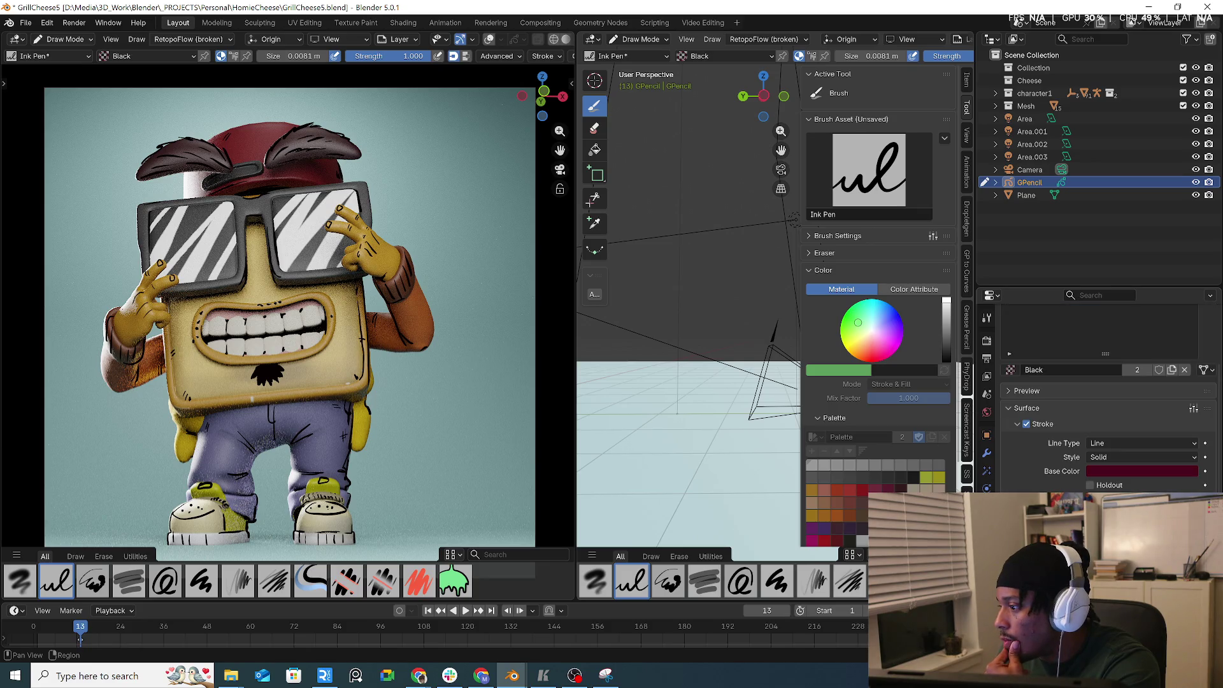
- Add a new grease pencil layer, Layer.001, above Layer in Object Data properties
{"action": "left_click", "coordinate": [987, 522]}
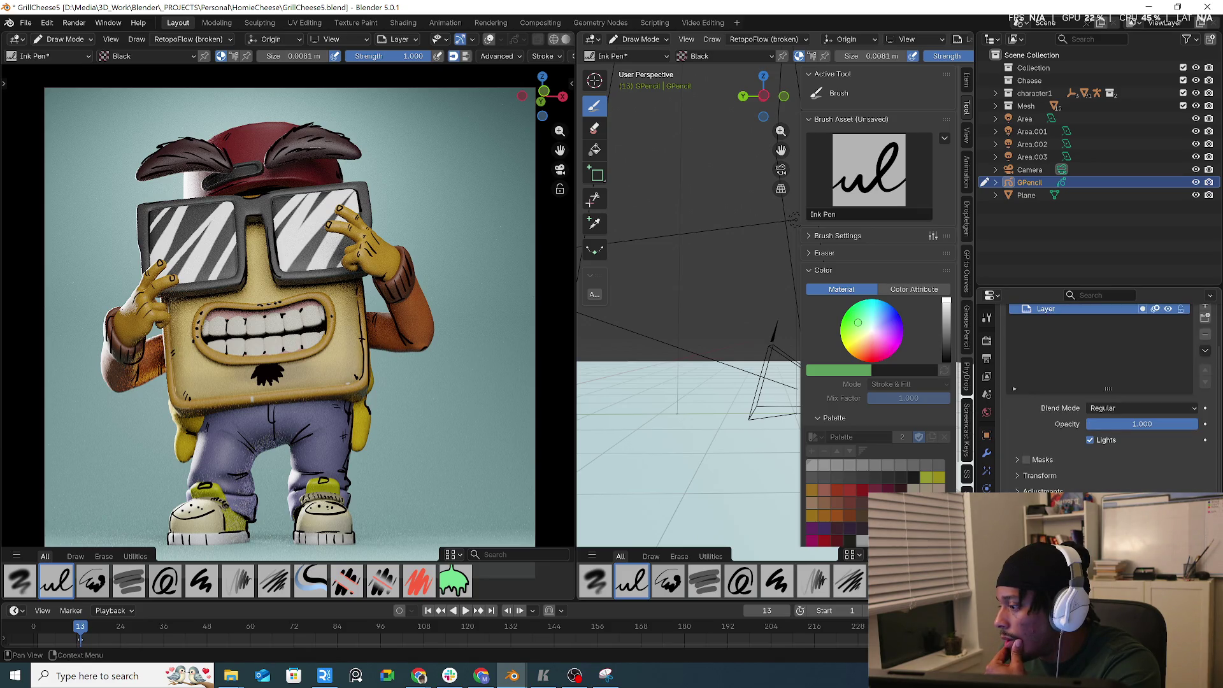
{"action": "scroll", "coordinate": [1173, 335], "scroll_direction": "up", "scroll_amount": 3}
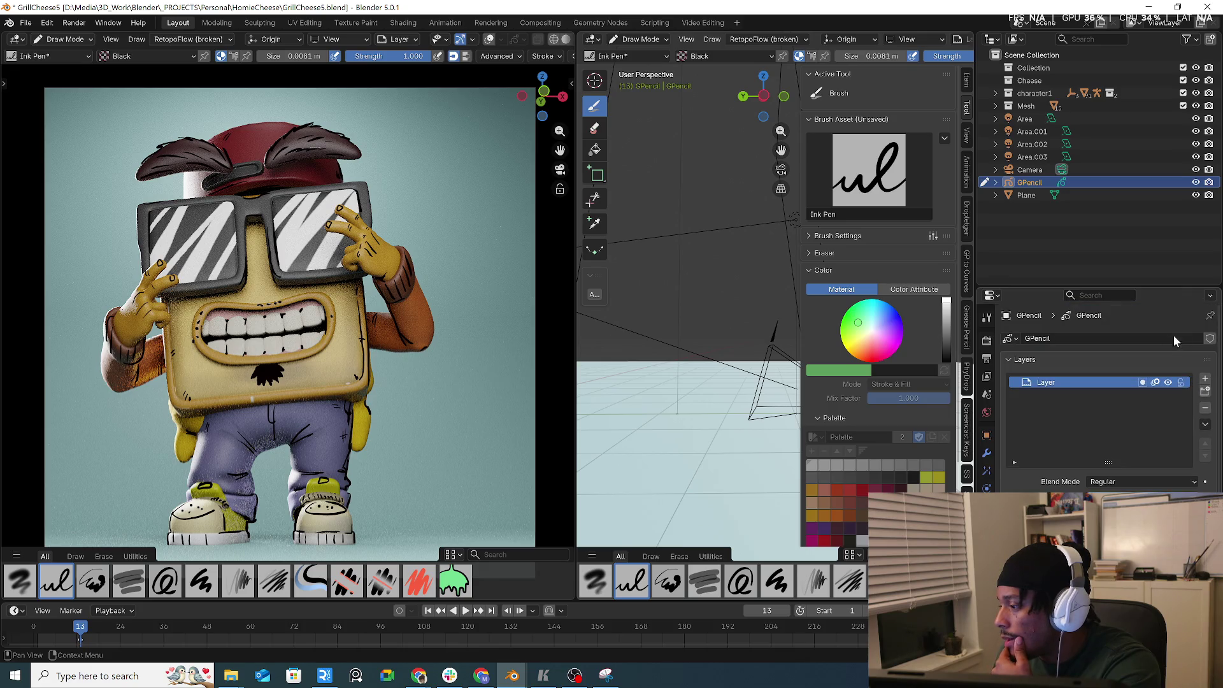
{"action": "left_click", "coordinate": [1205, 381]}
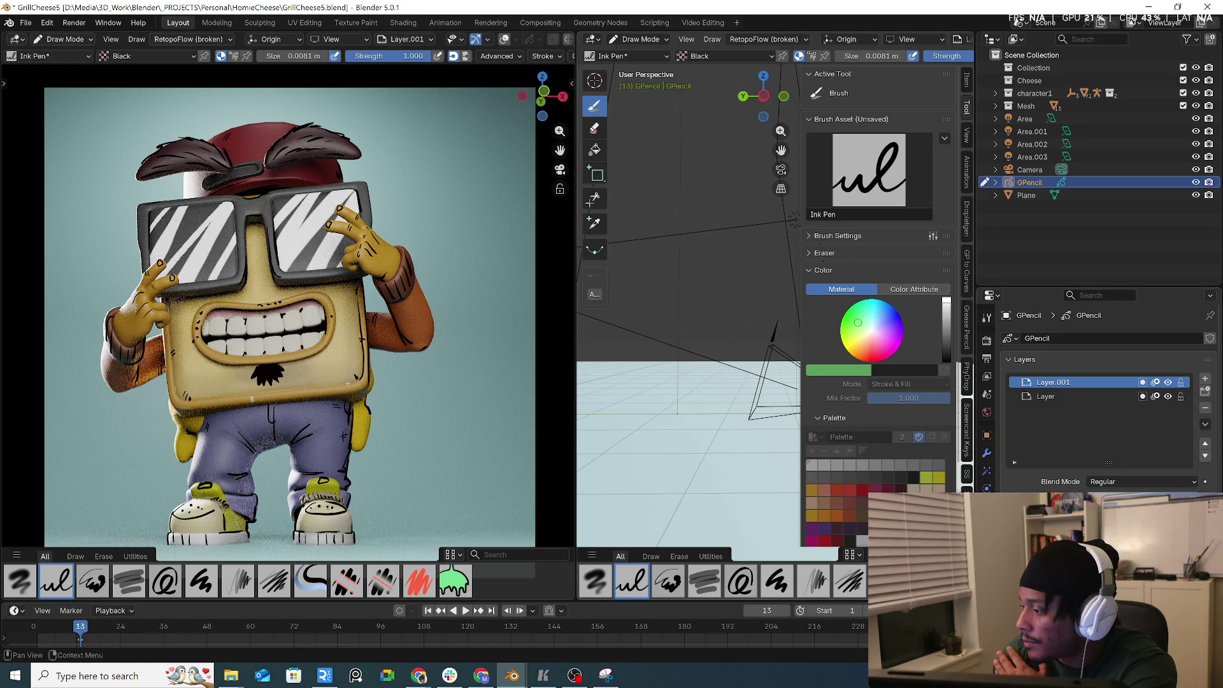
- Set the Black material's colour value to 0 and add a second material slot, Material.002
{"action": "key", "text": "ctrl+Tab"}
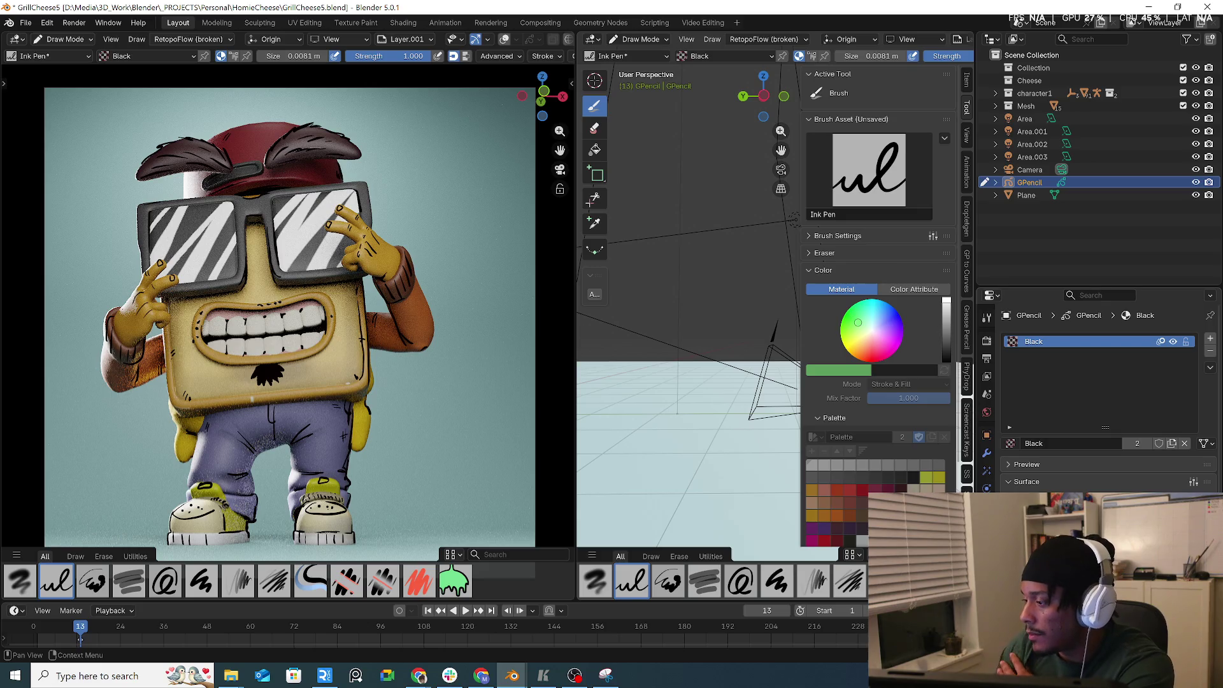
{"action": "left_click", "coordinate": [1172, 342]}
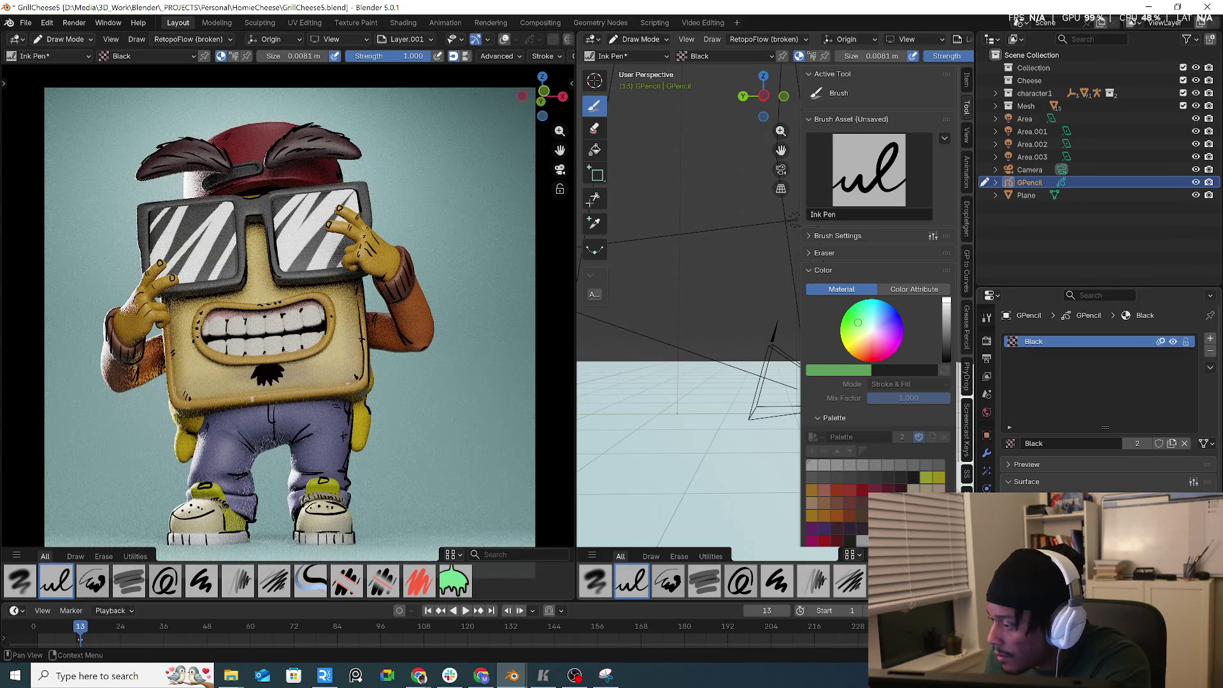
{"action": "left_click", "coordinate": [1010, 486]}
{"action": "left_click", "coordinate": [1134, 503]}
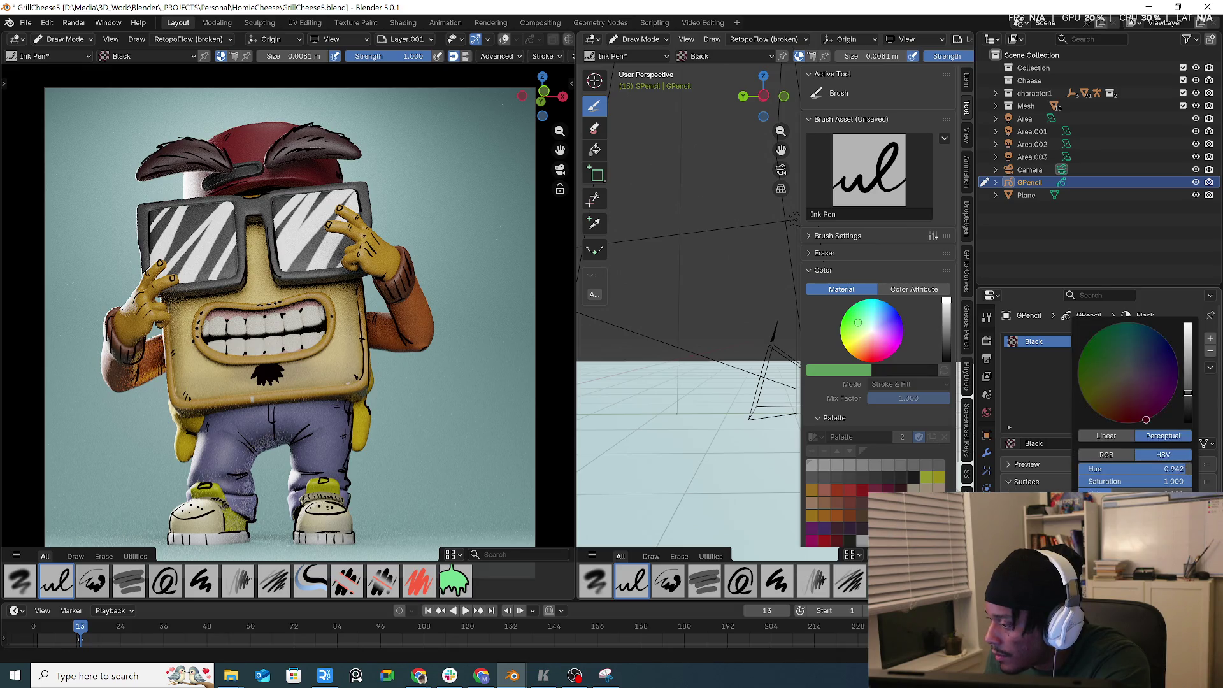
{"action": "left_click_drag", "start_coordinate": [1188, 393], "coordinate": [1183, 435]}
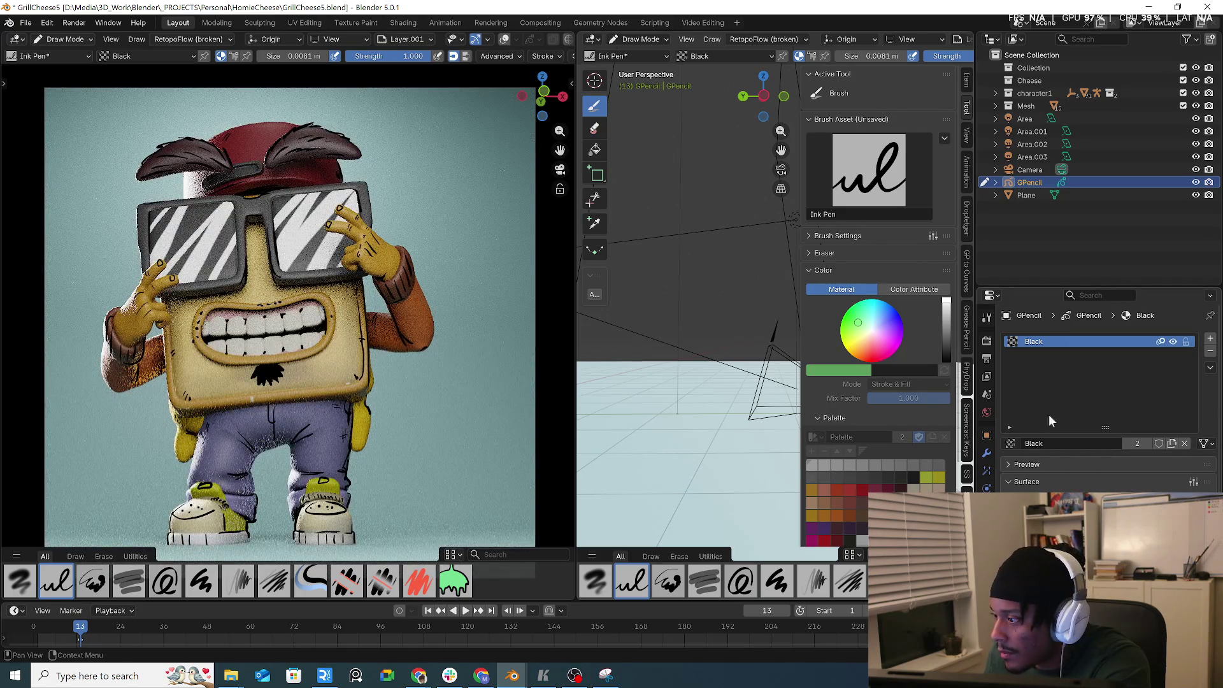
{"action": "left_click", "coordinate": [1210, 342]}
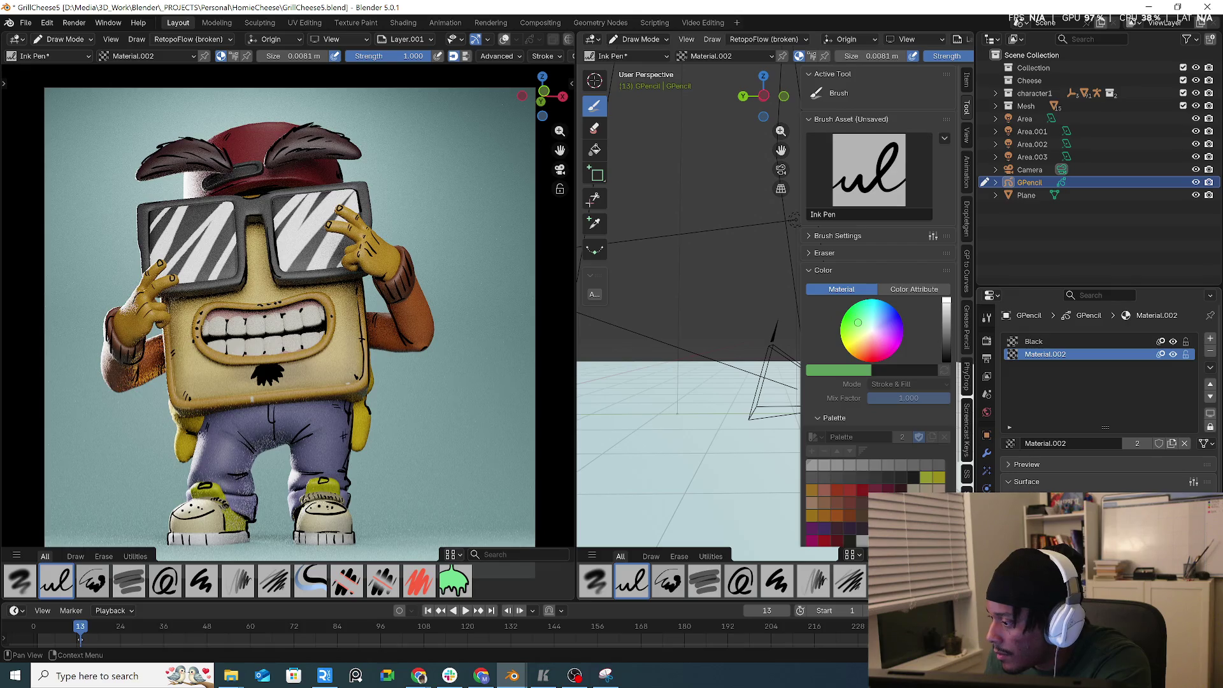
- Try Material.002 in black and then saturated red, drawing test strokes on the toast
{"action": "left_click", "coordinate": [1128, 453]}
{"action": "left_click", "coordinate": [1186, 446]}
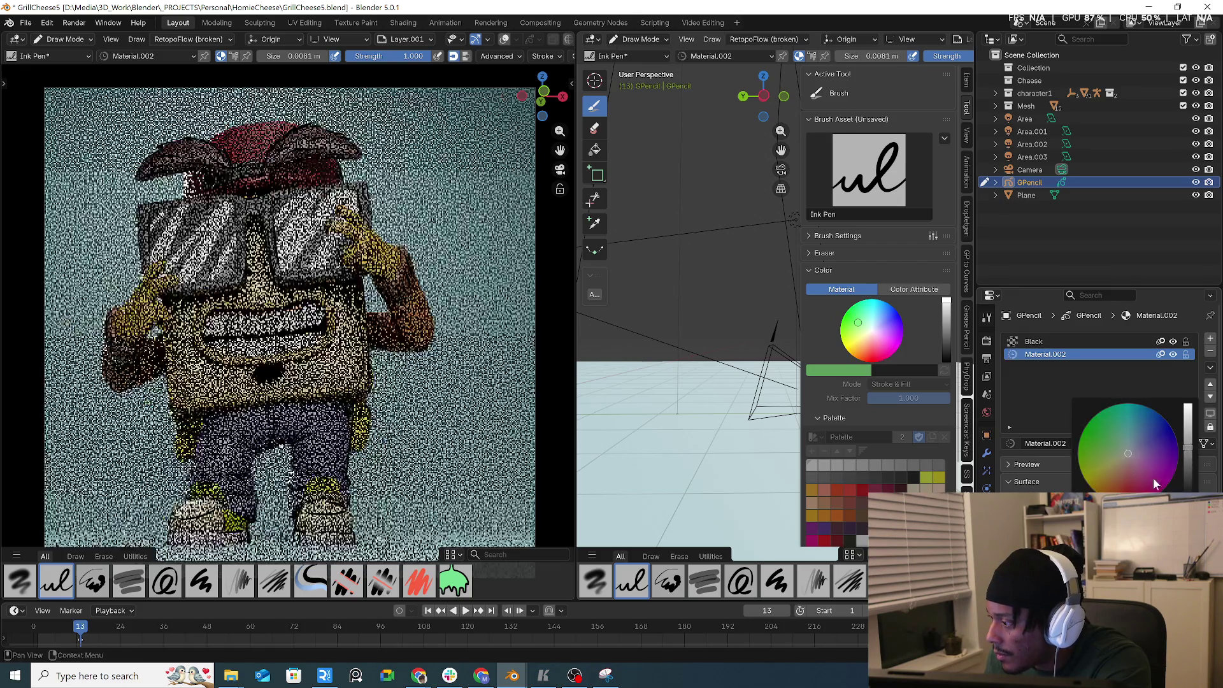
{"action": "left_click_drag", "start_coordinate": [1191, 468], "coordinate": [1188, 484]}
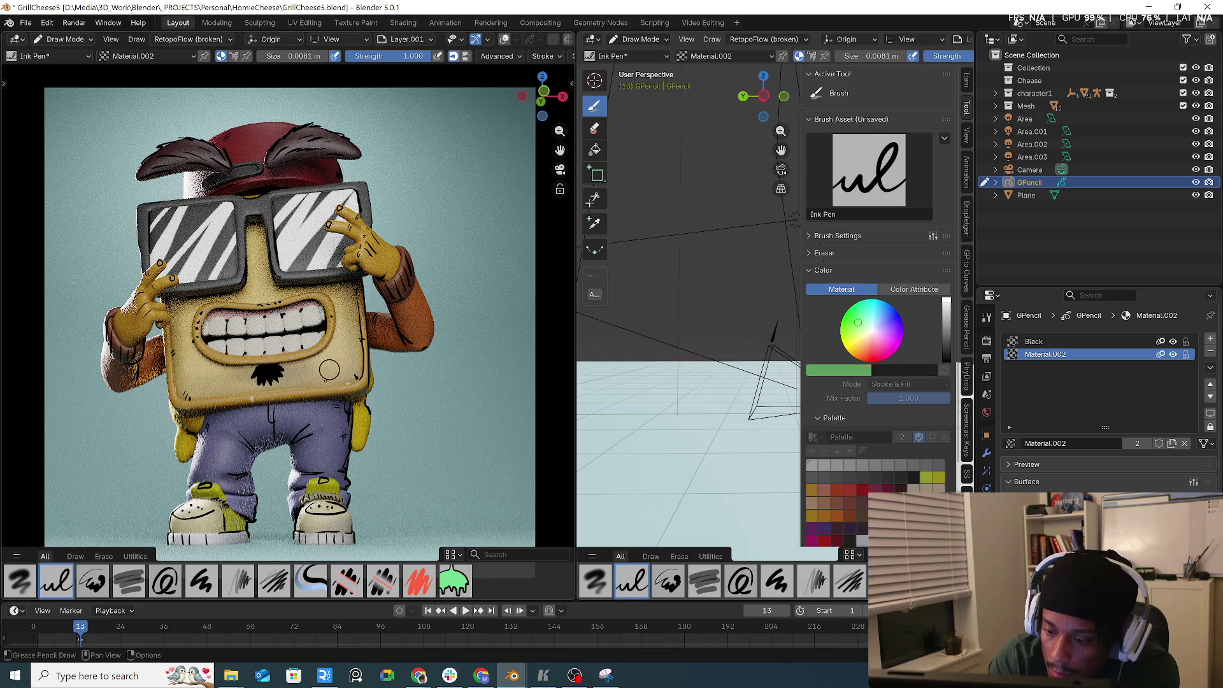
{"action": "mouse_move", "coordinate": [326, 381]}
{"action": "left_mouse_down"}
{"action": "mouse_move", "coordinate": [339, 354]}
{"action": "mouse_move", "coordinate": [344, 377]}
{"action": "left_mouse_up"}
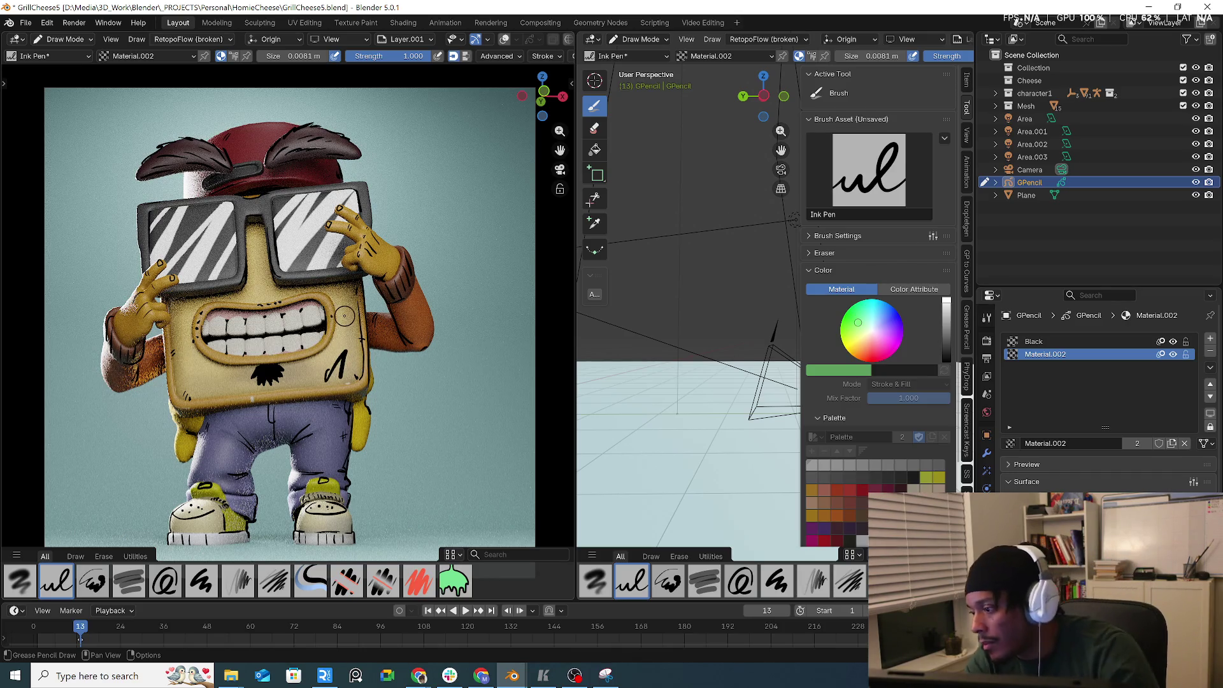
{"action": "key", "text": "ctrl+z"}
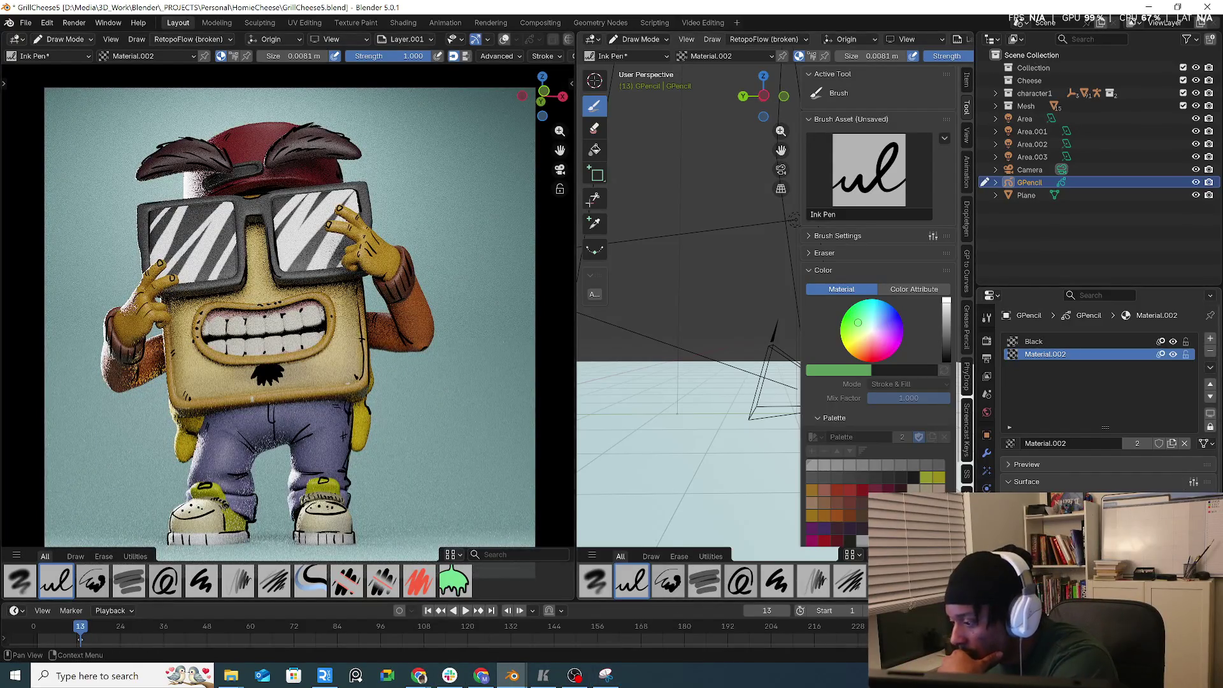
{"action": "left_click", "coordinate": [1169, 416]}
{"action": "left_click", "coordinate": [1131, 419]}
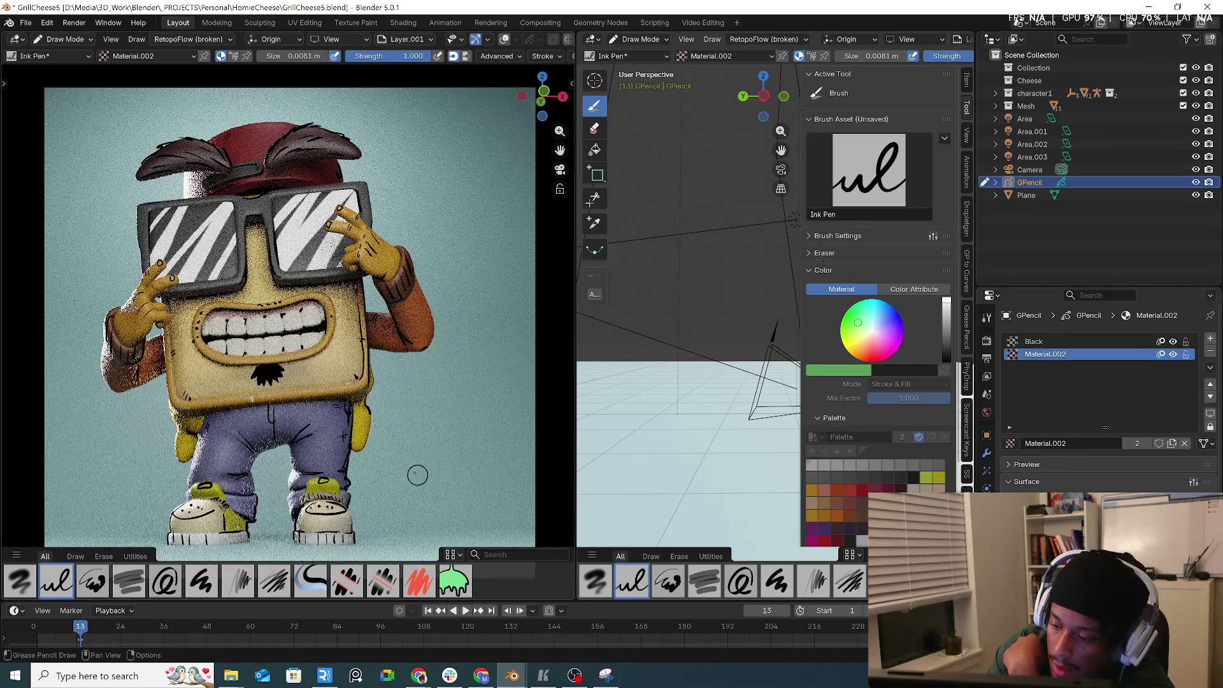
{"action": "mouse_move", "coordinate": [408, 482]}
{"action": "left_mouse_down"}
{"action": "mouse_move", "coordinate": [448, 414]}
{"action": "mouse_move", "coordinate": [473, 415]}
{"action": "left_mouse_up"}
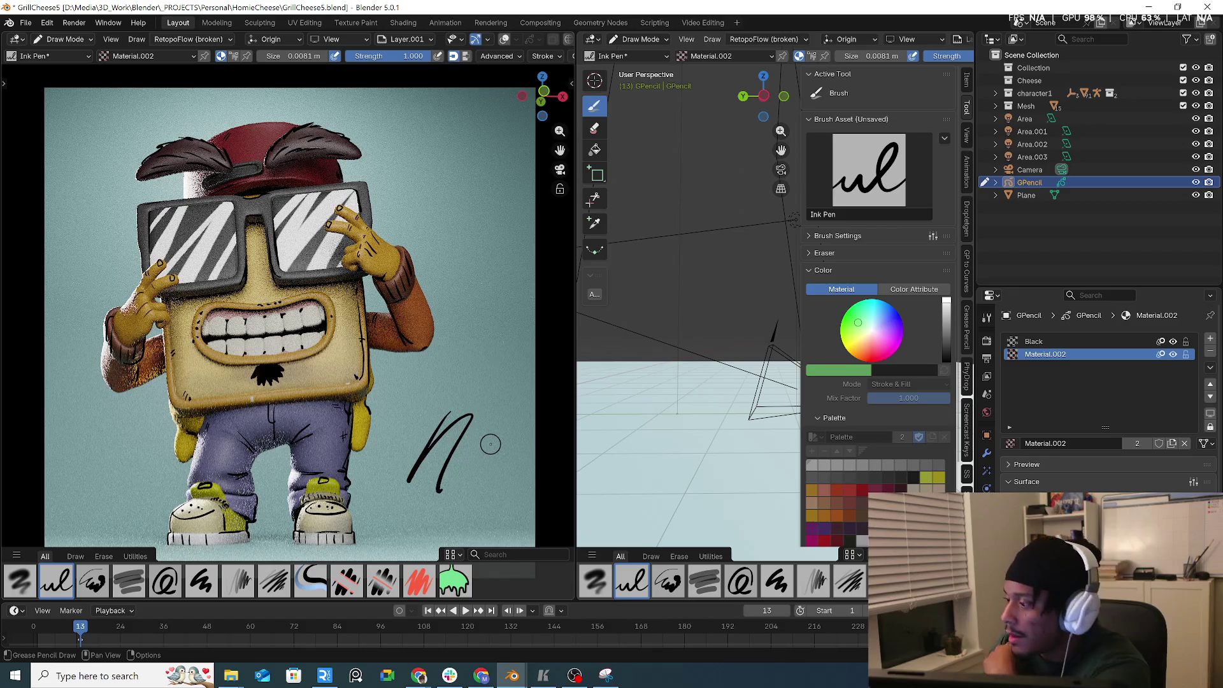
- Undo the test strokes and delete Material.002, leaving only the Black material
{"action": "left_click", "coordinate": [1210, 386]}
{"action": "left_click", "coordinate": [1209, 352]}
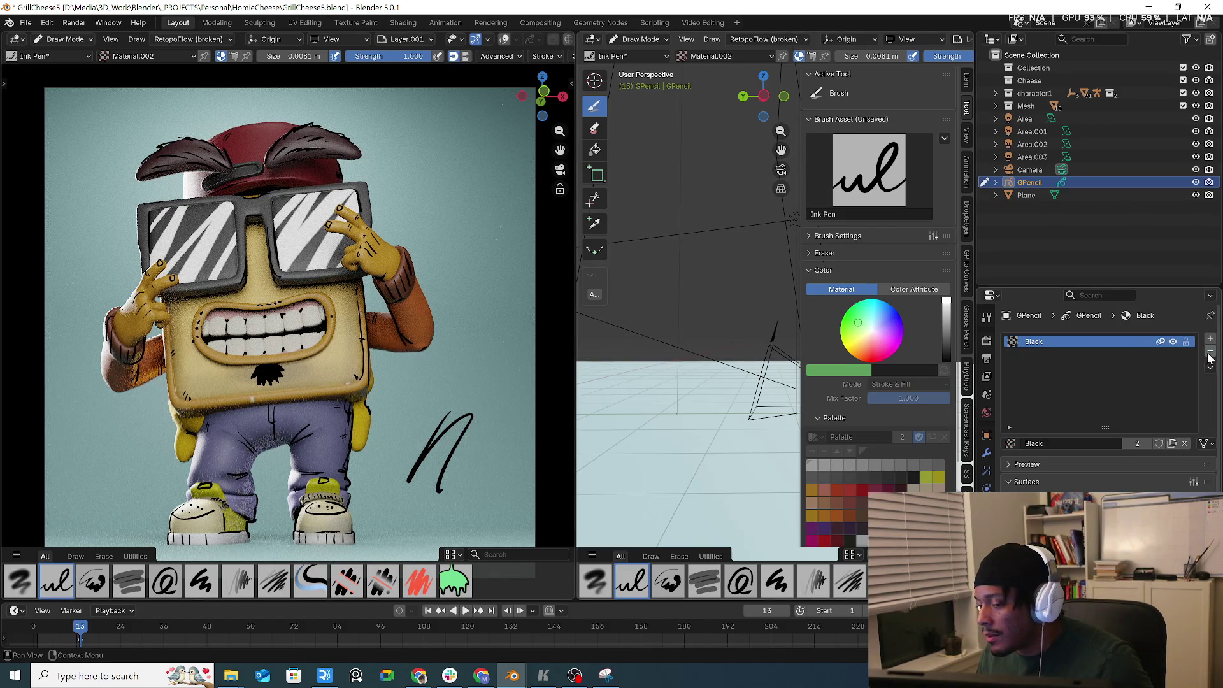
{"action": "key", "text": "ctrl+z"}
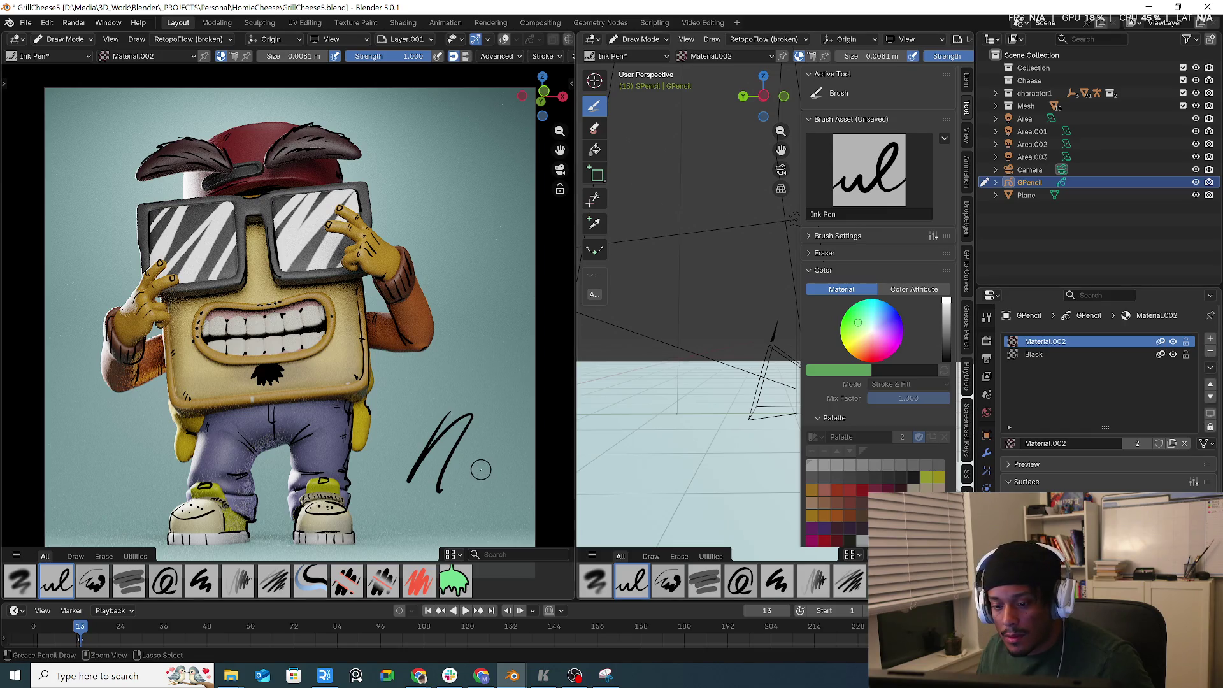
{"action": "key", "text": "ctrl+z"}
{"action": "key", "text": "ctrl+z"}
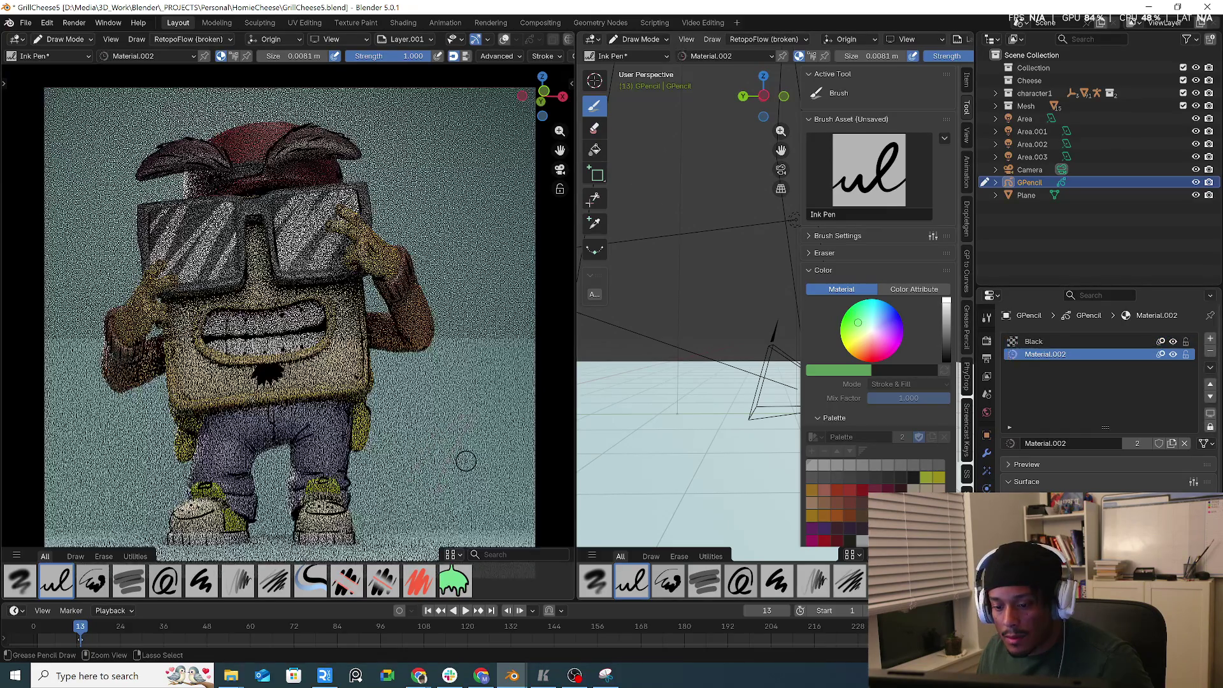
{"action": "left_click", "coordinate": [1208, 352]}
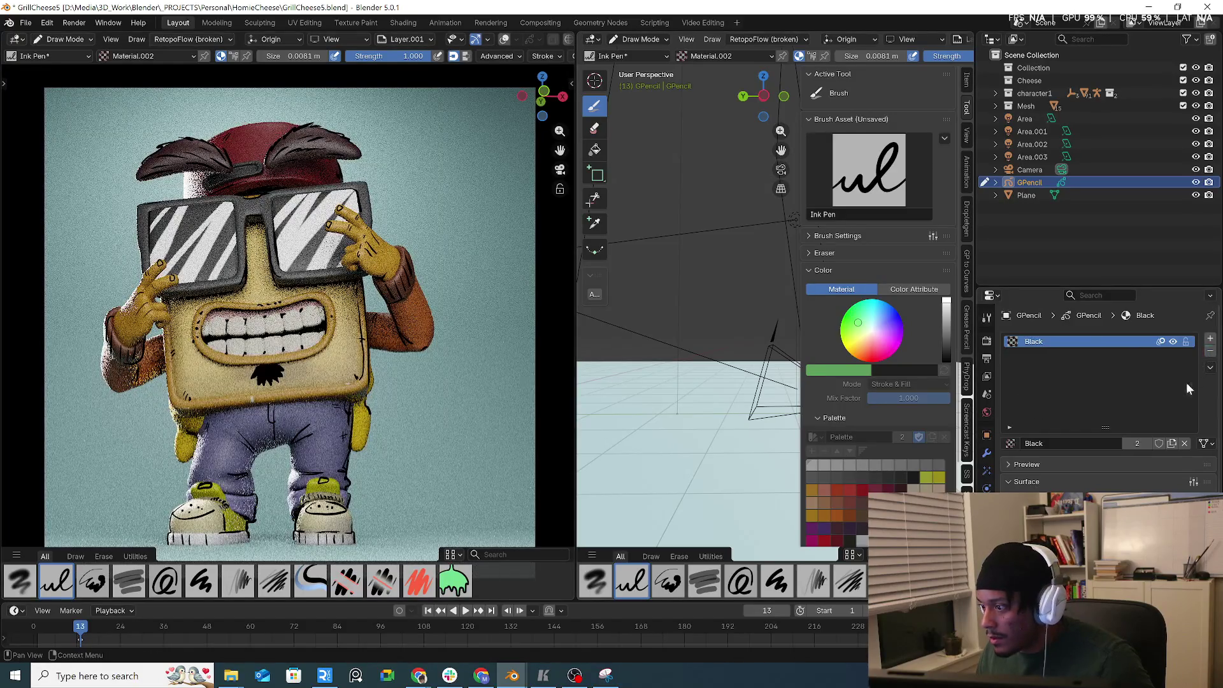
- Try a lighter stroke colour for Black with a curved test stroke, then undo it
{"action": "left_click", "coordinate": [986, 505]}
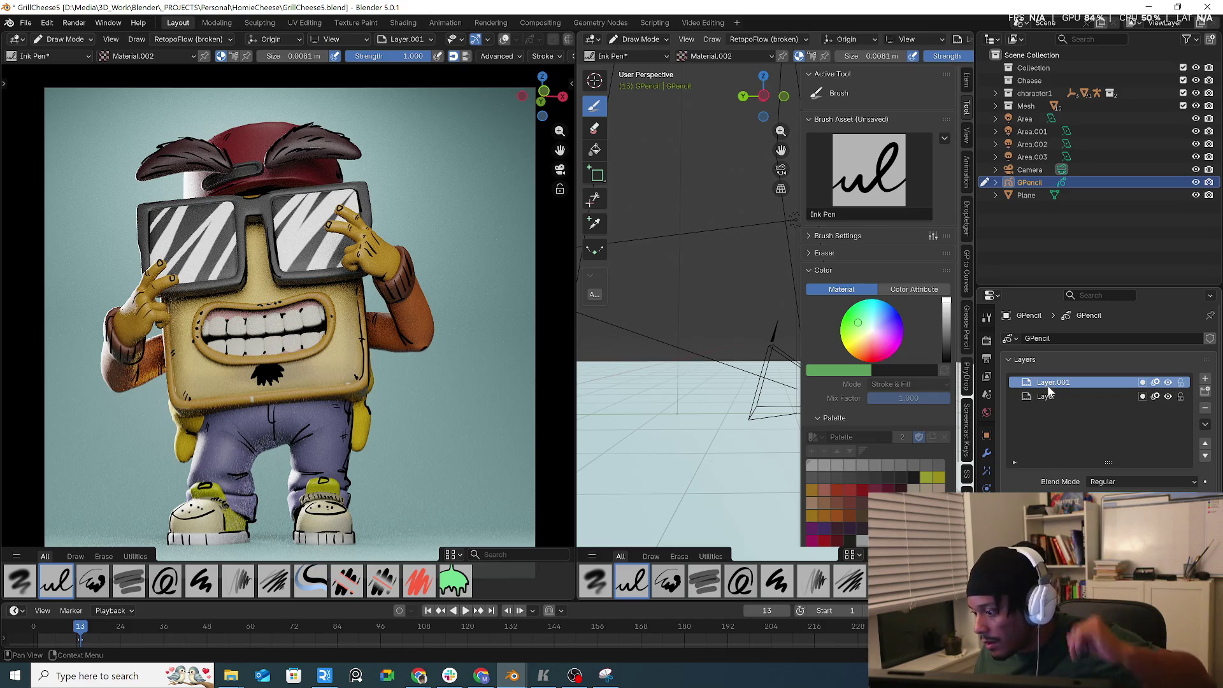
{"action": "left_click", "coordinate": [140, 55]}
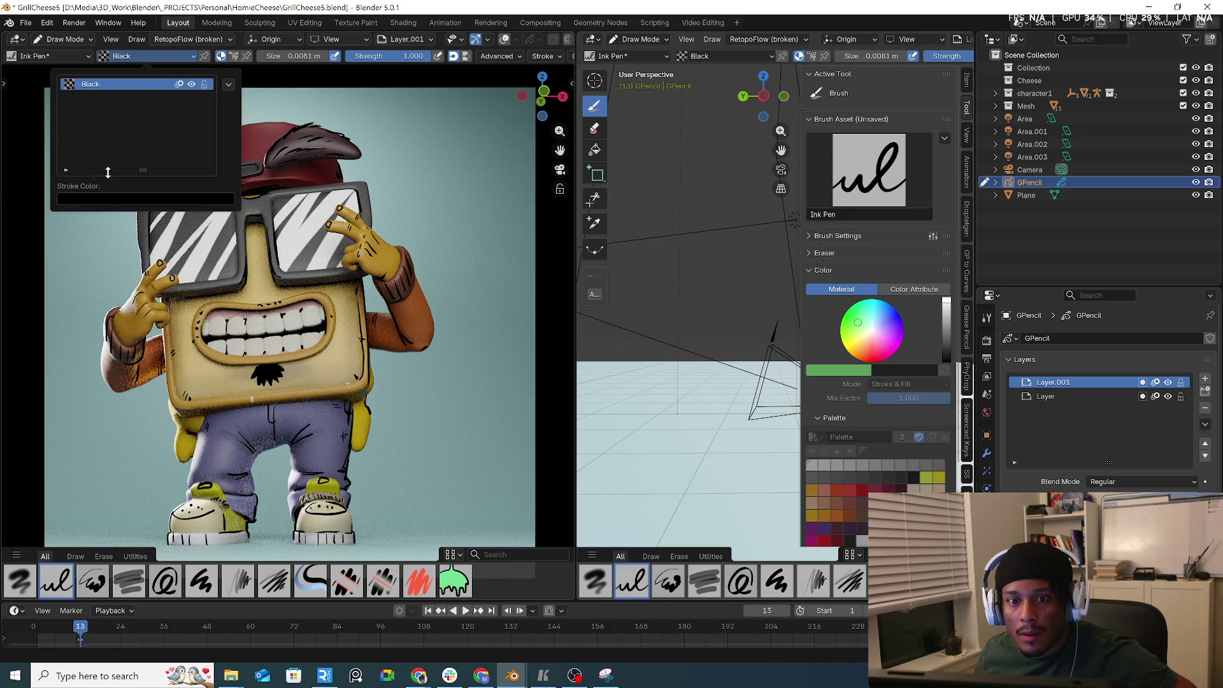
{"action": "left_click", "coordinate": [104, 197]}
{"action": "left_click", "coordinate": [168, 268]}
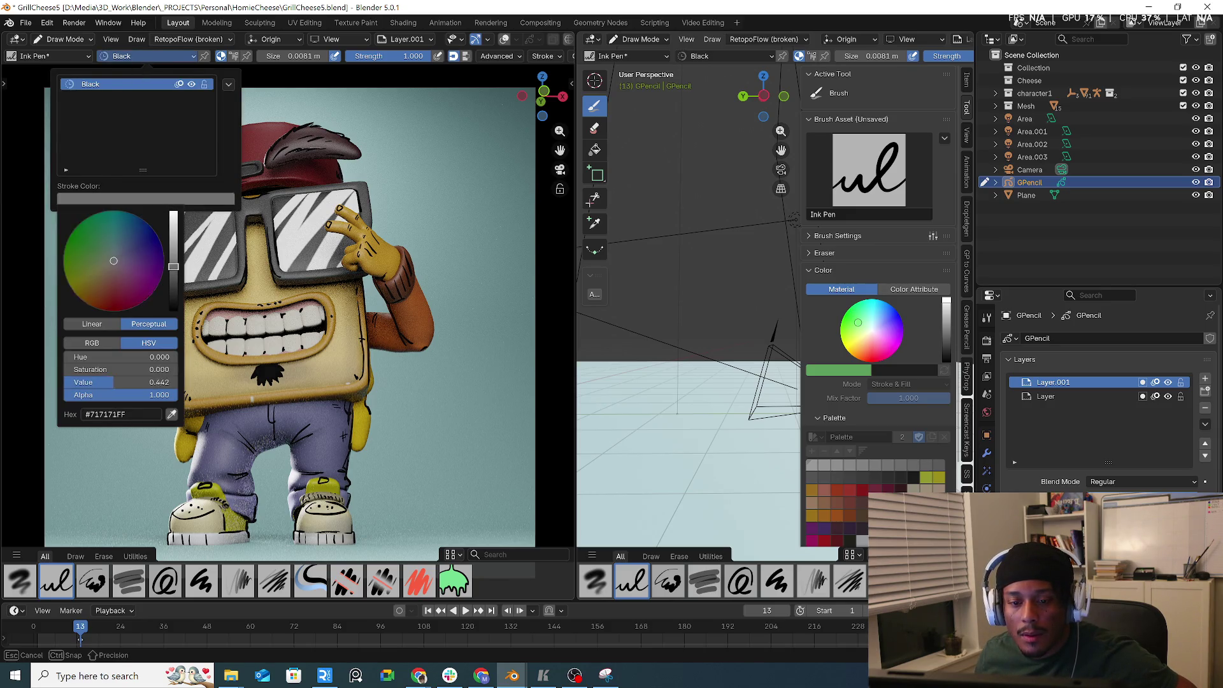
{"action": "left_click", "coordinate": [435, 415]}
{"action": "left_click_drag", "start_coordinate": [436, 414], "coordinate": [415, 456]}
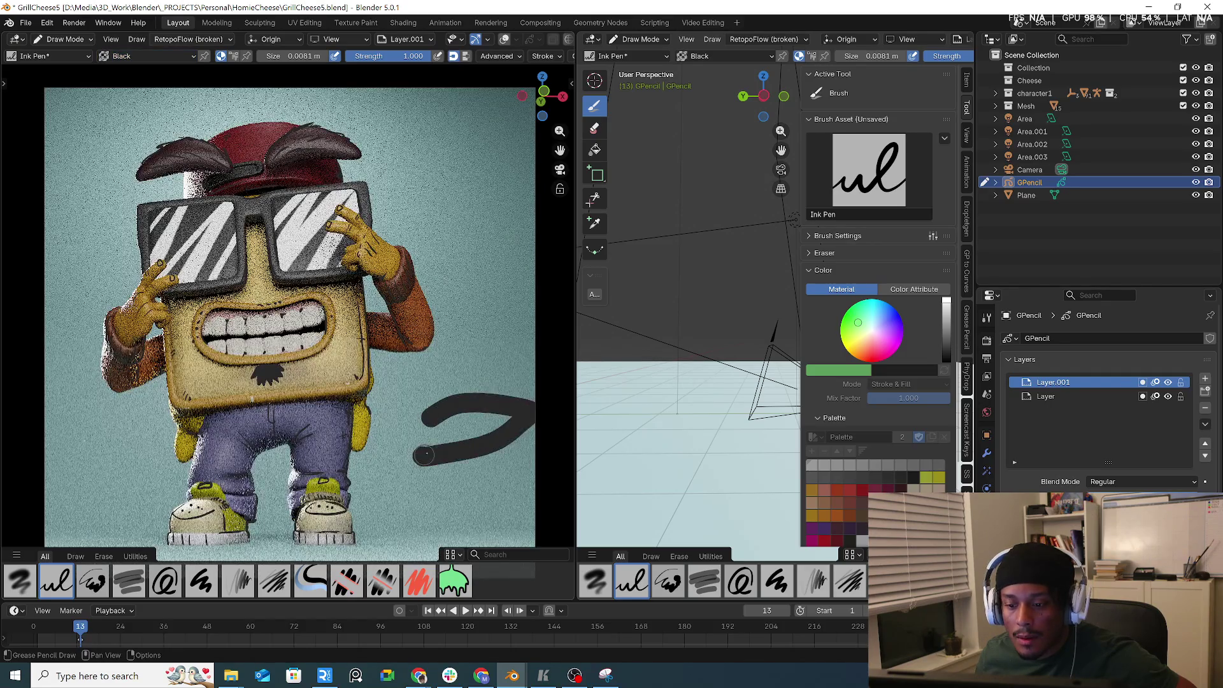
{"action": "key", "text": "ctrl+z"}
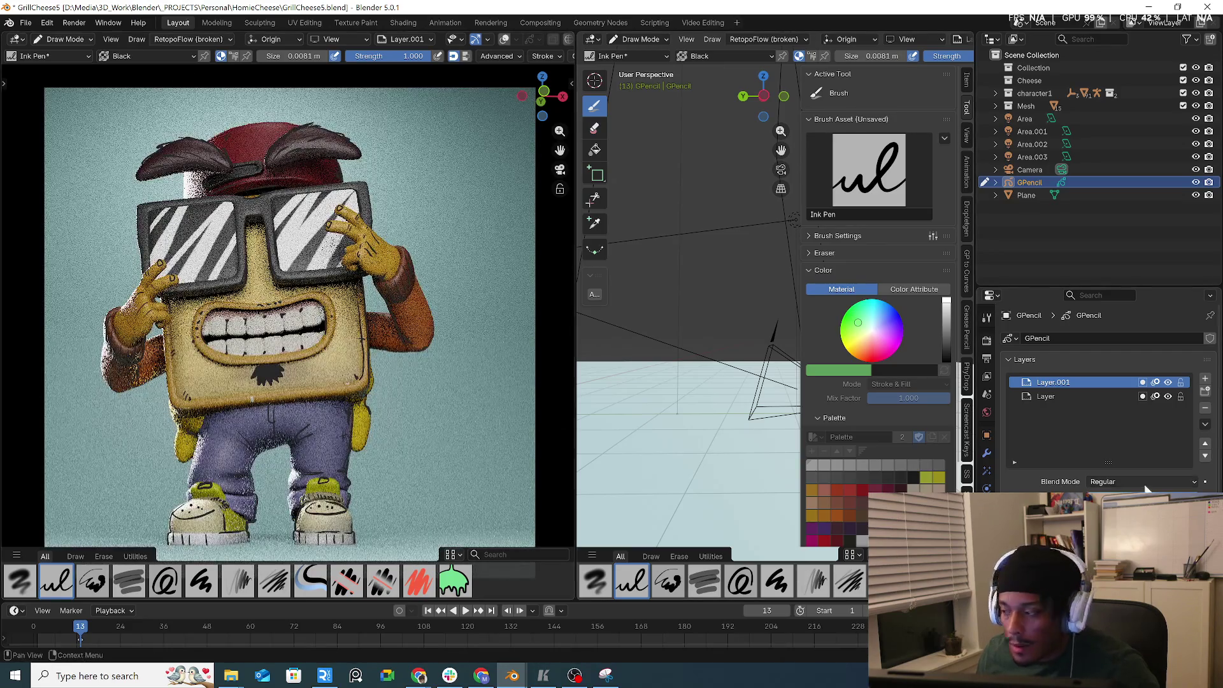
{"action": "left_click", "coordinate": [375, 398]}
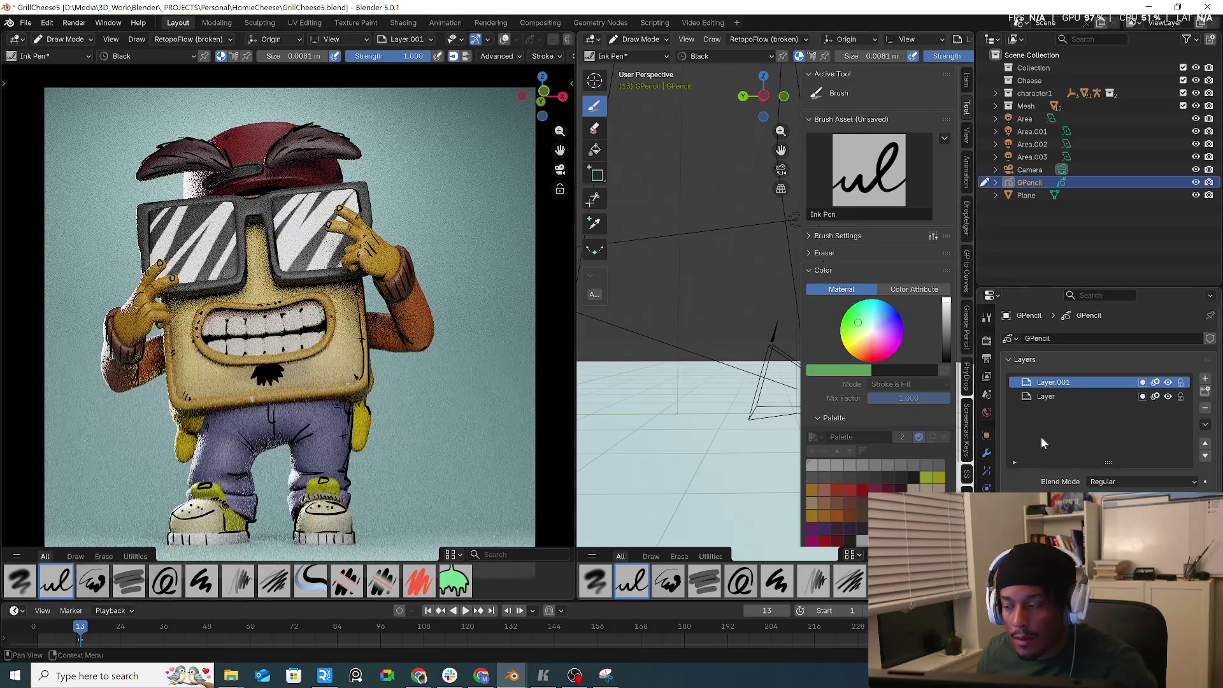
- Bring up the materials list and the stroke material's extra options
{"action": "left_click", "coordinate": [987, 412]}
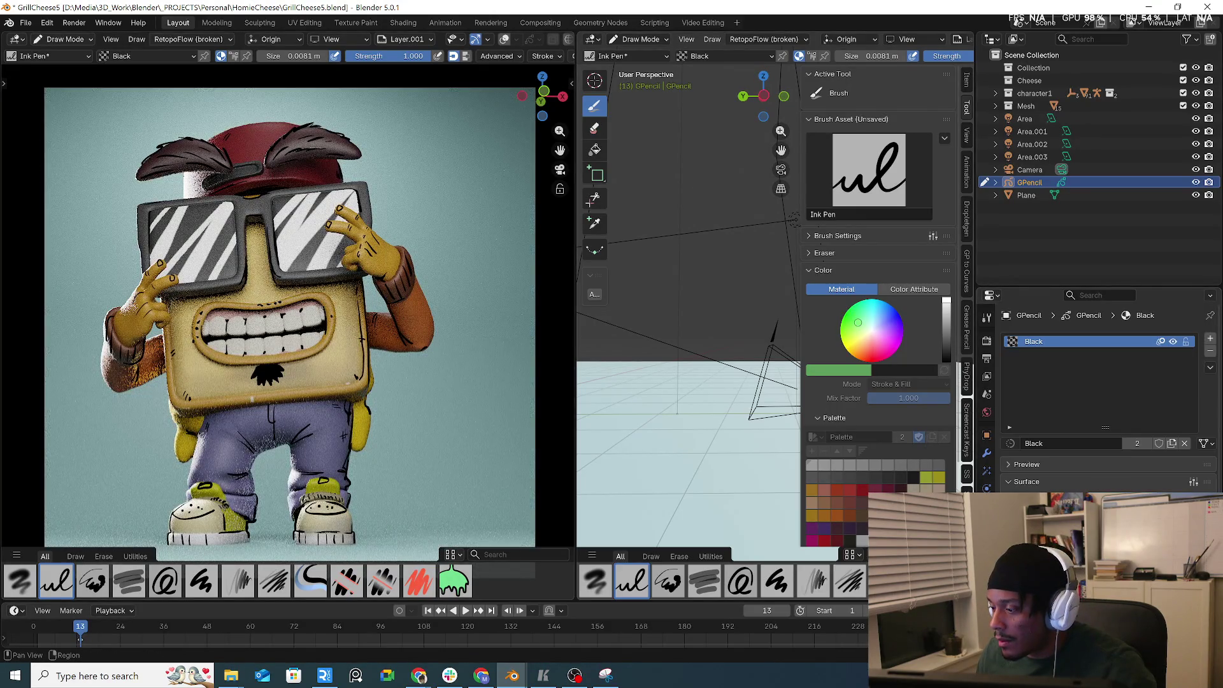
{"action": "left_click", "coordinate": [987, 506]}
{"action": "left_click", "coordinate": [158, 55]}
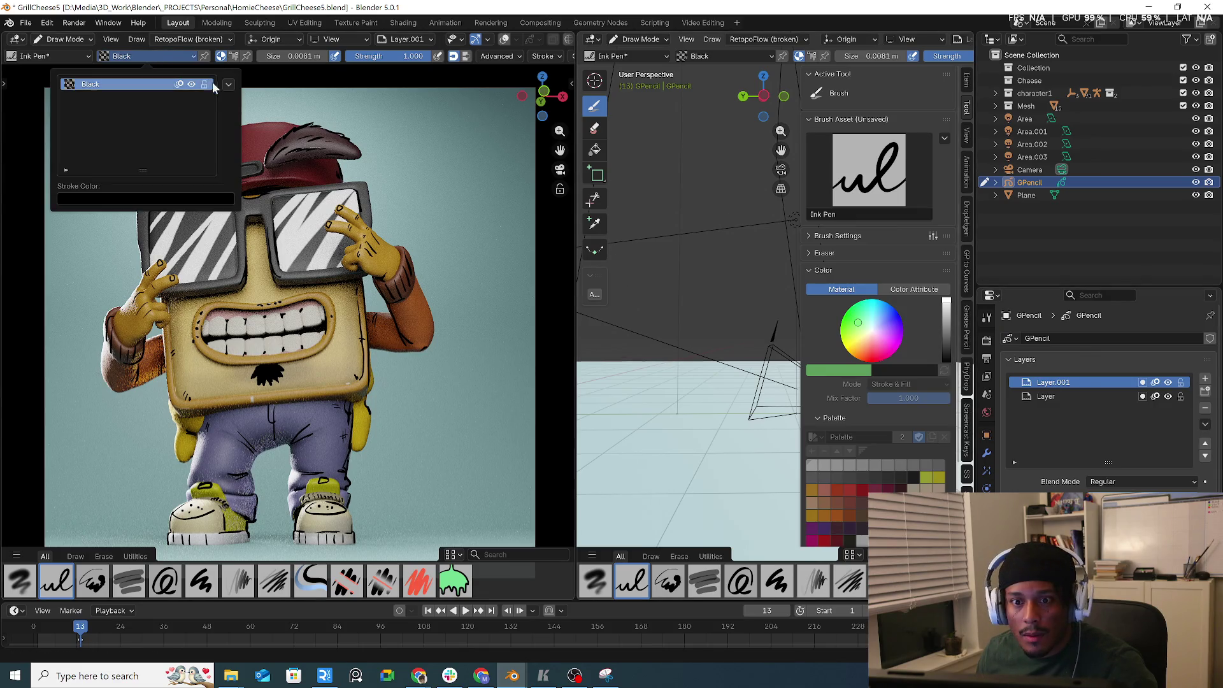
{"action": "left_click", "coordinate": [228, 84]}
{"action": "left_click", "coordinate": [228, 86]}
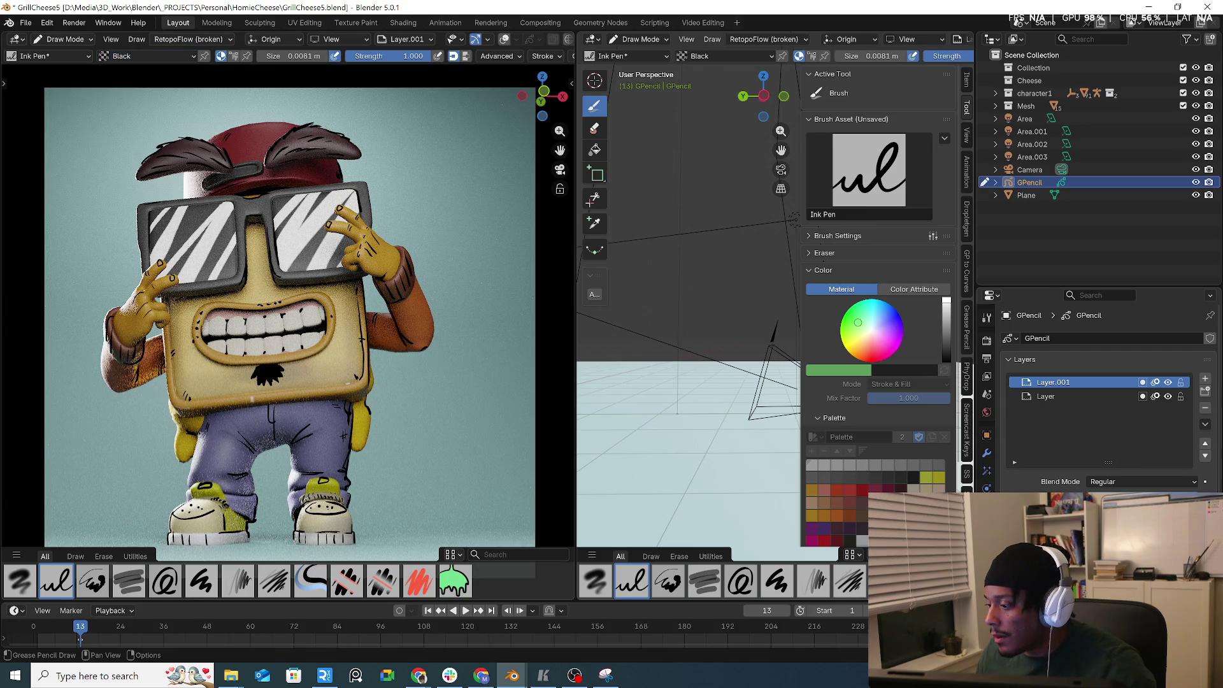
- Add a new material, Material.003, and test a lighter stroke colour, undoing the stroke
{"action": "left_click", "coordinate": [987, 412]}
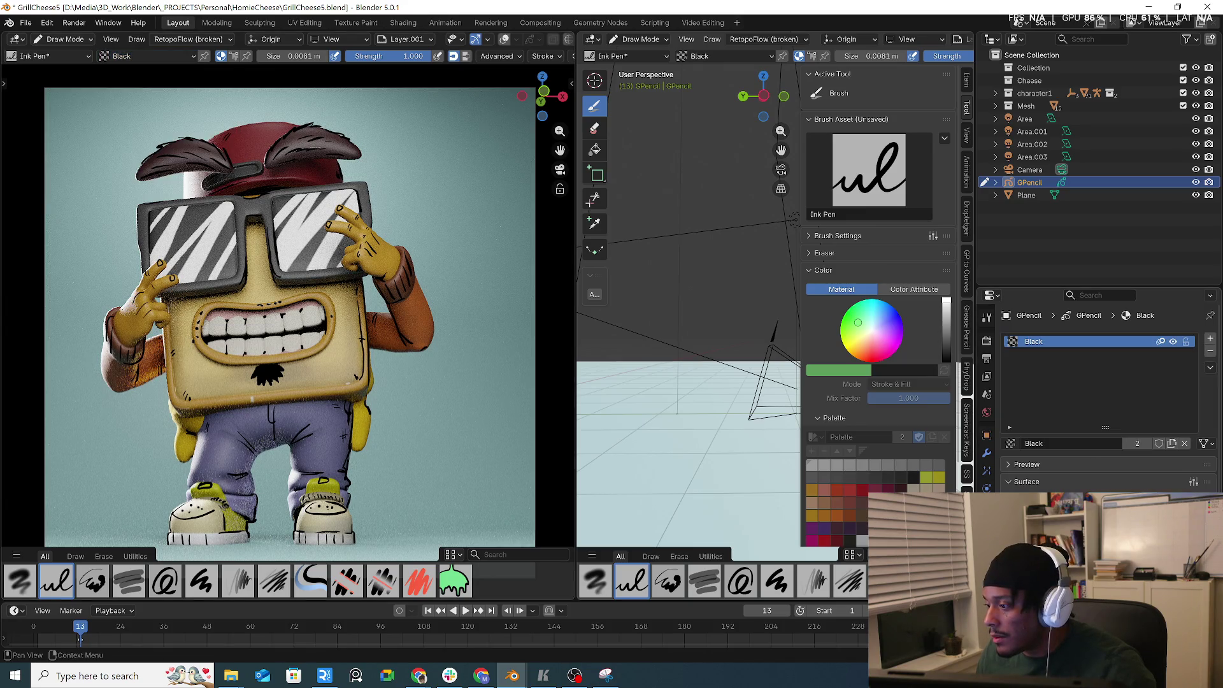
{"action": "left_click", "coordinate": [1210, 341]}
{"action": "left_click", "coordinate": [1117, 442]}
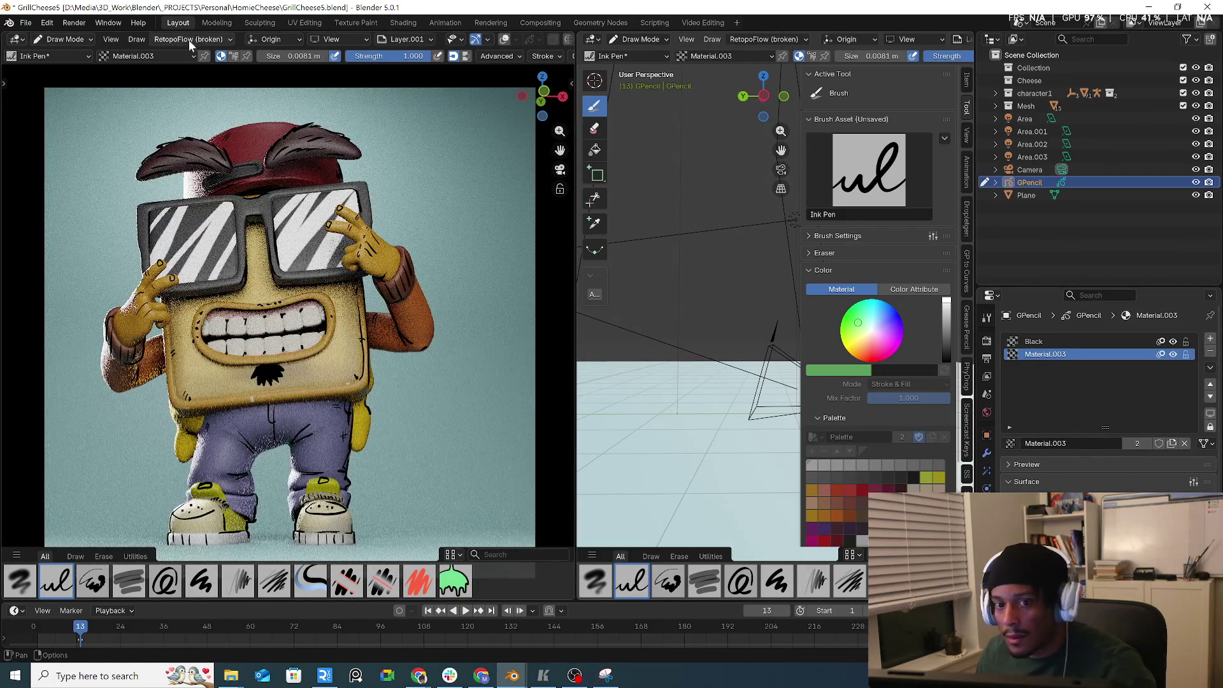
{"action": "left_click", "coordinate": [176, 53]}
{"action": "left_click", "coordinate": [109, 197]}
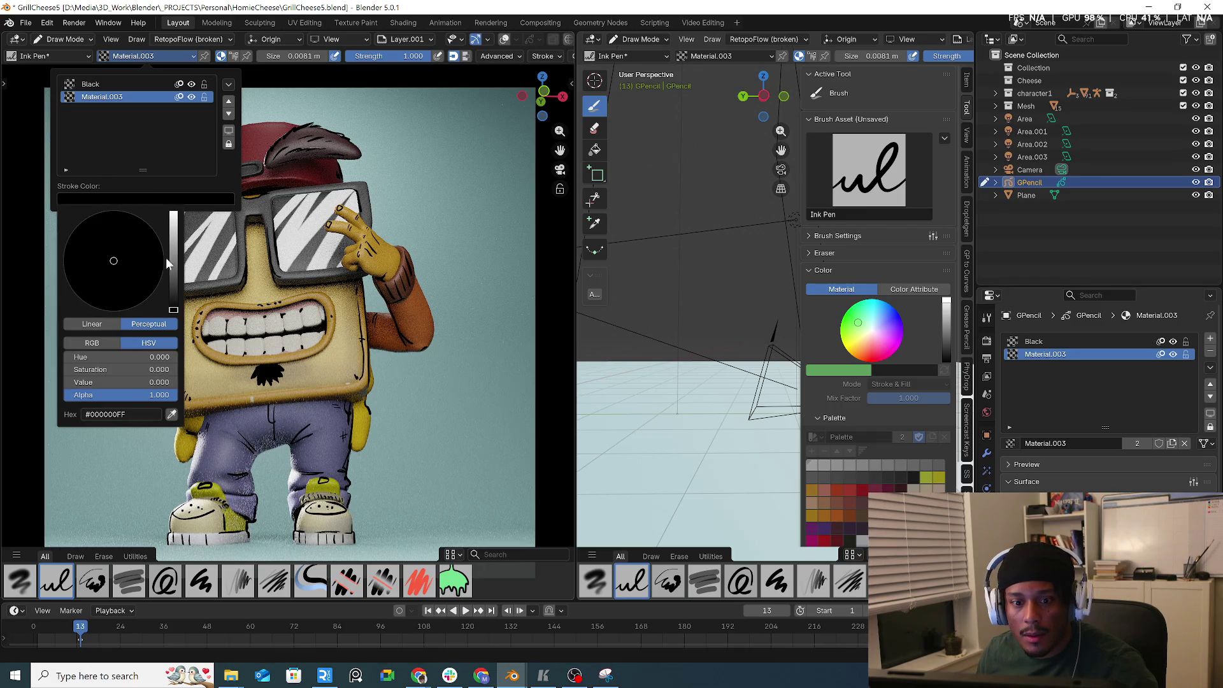
{"action": "left_click_drag", "start_coordinate": [171, 257], "coordinate": [172, 214]}
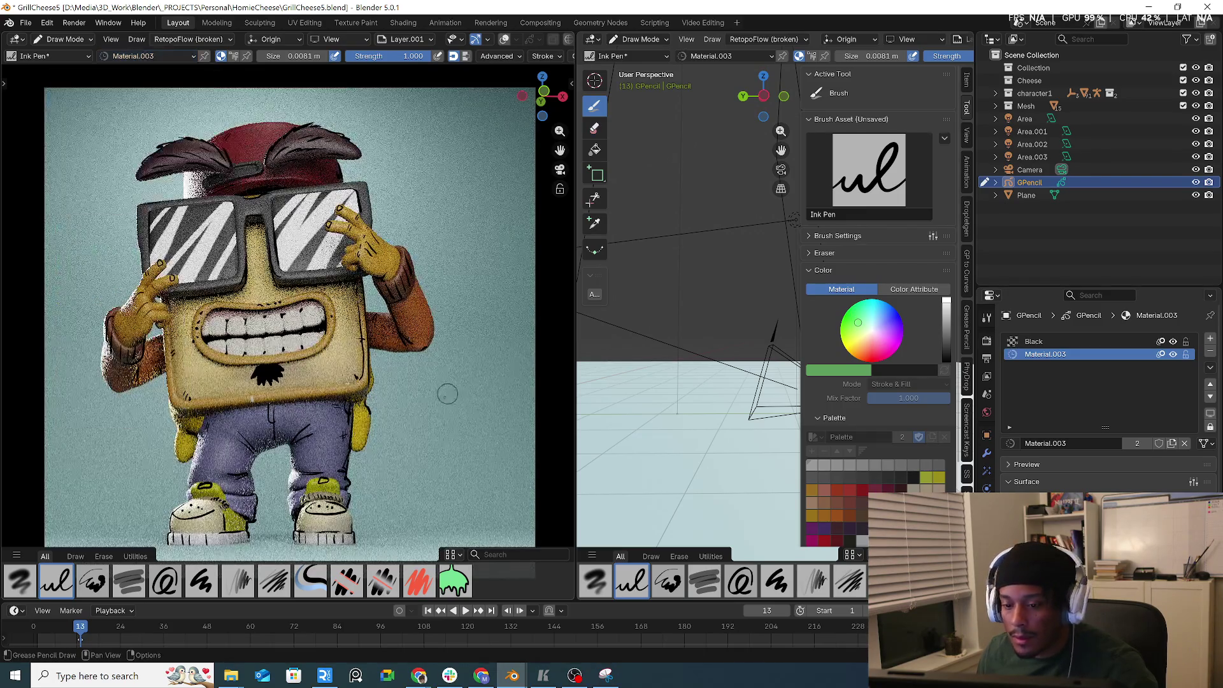
{"action": "left_click_drag", "start_coordinate": [409, 423], "coordinate": [486, 386]}
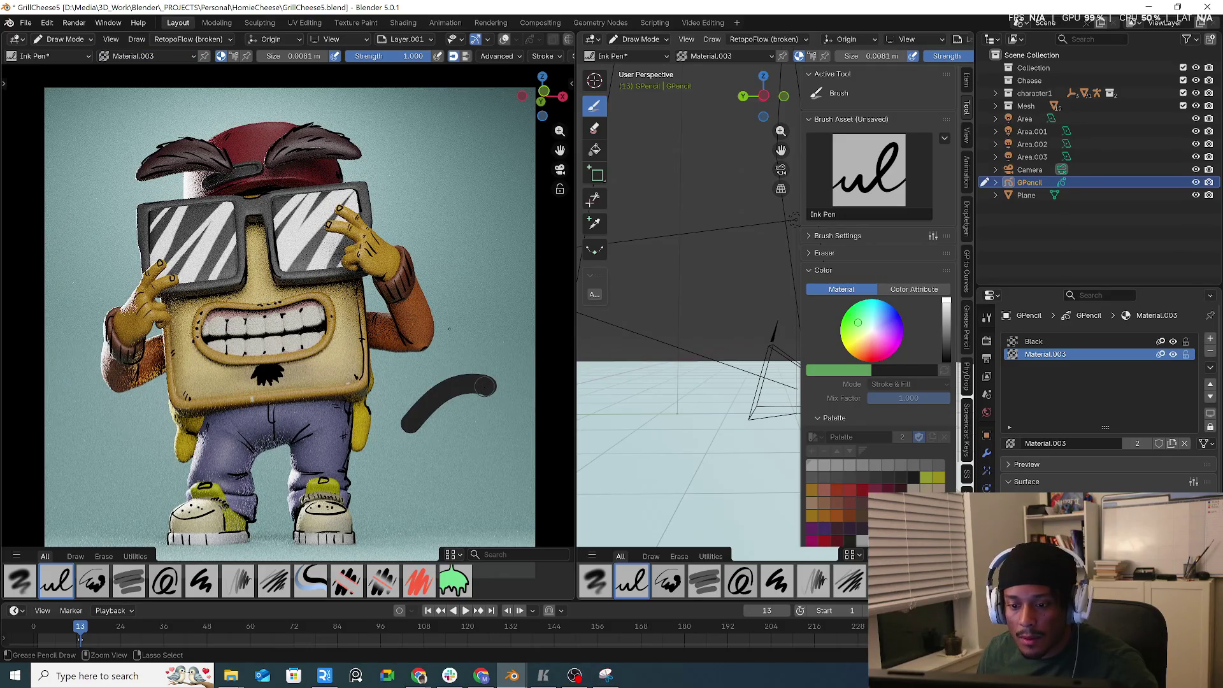
{"action": "key", "text": "ctrl+z"}
- Change Material.003's stroke colour to yellow #B3B100, undoing each test stroke
{"action": "left_click", "coordinate": [111, 57]}
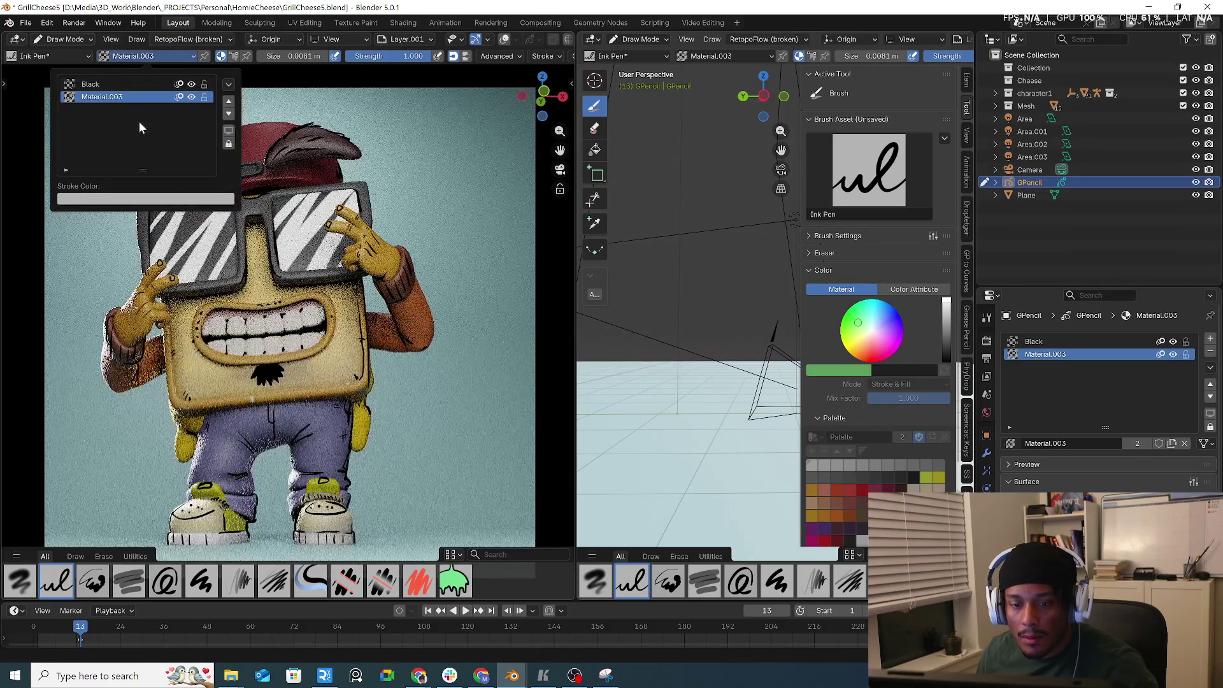
{"action": "left_click", "coordinate": [166, 199]}
{"action": "left_click_drag", "start_coordinate": [114, 273], "coordinate": [70, 287]}
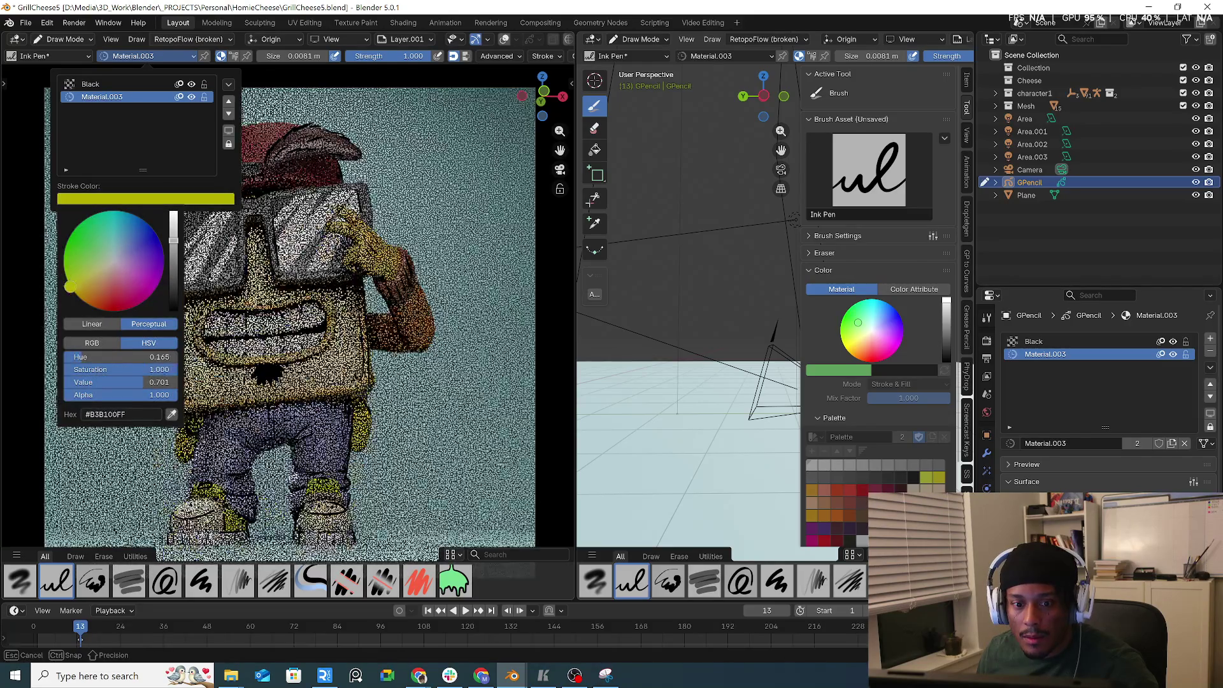
{"action": "left_click_drag", "start_coordinate": [387, 403], "coordinate": [475, 409]}
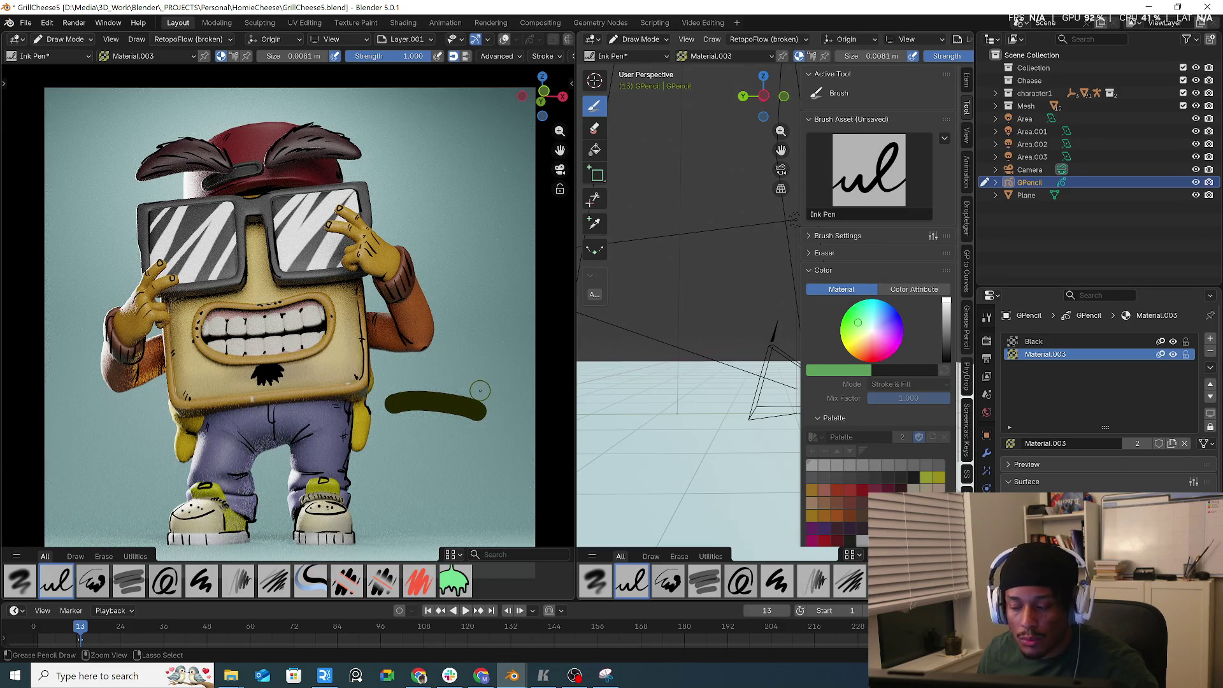
{"action": "key", "text": "ctrl+z"}
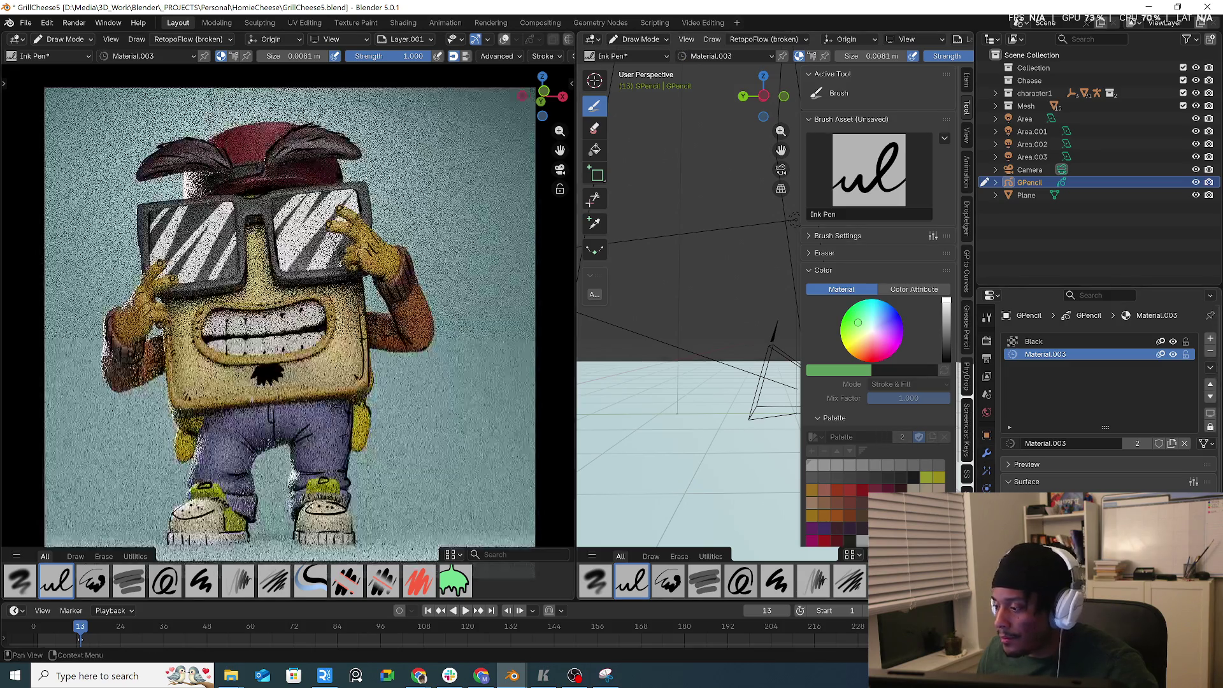
{"action": "left_click", "coordinate": [1127, 454]}
{"action": "left_click_drag", "start_coordinate": [1188, 472], "coordinate": [1186, 411]}
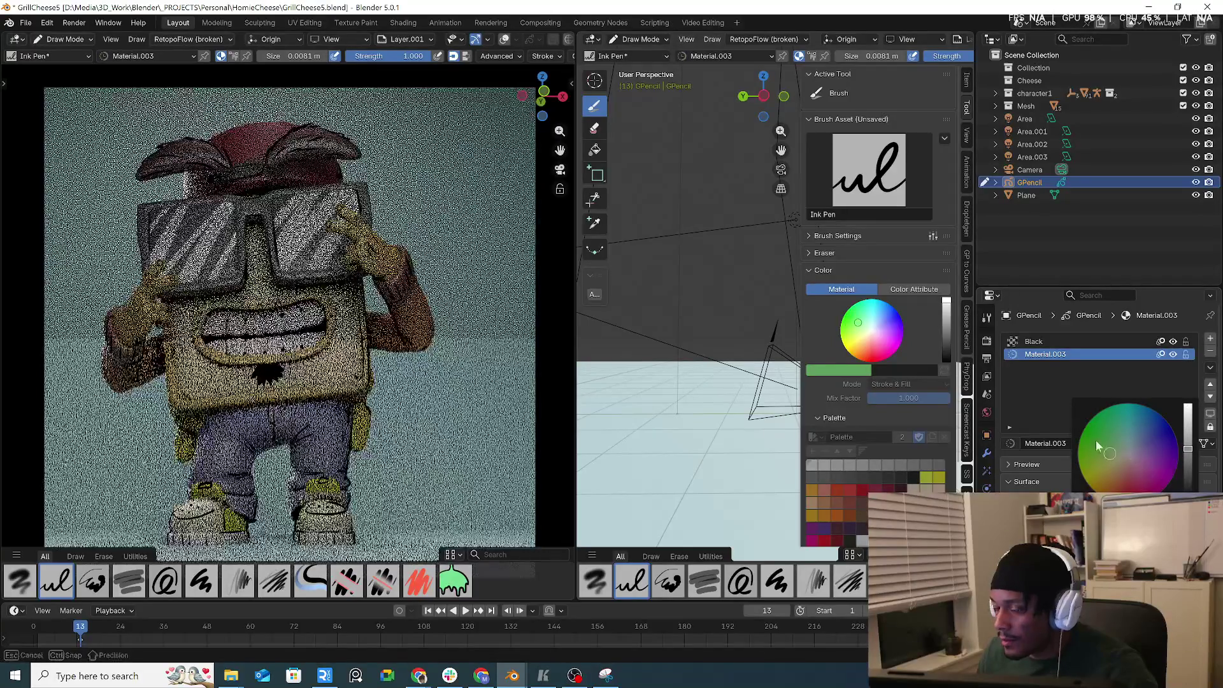
{"action": "left_click_drag", "start_coordinate": [420, 465], "coordinate": [518, 422]}
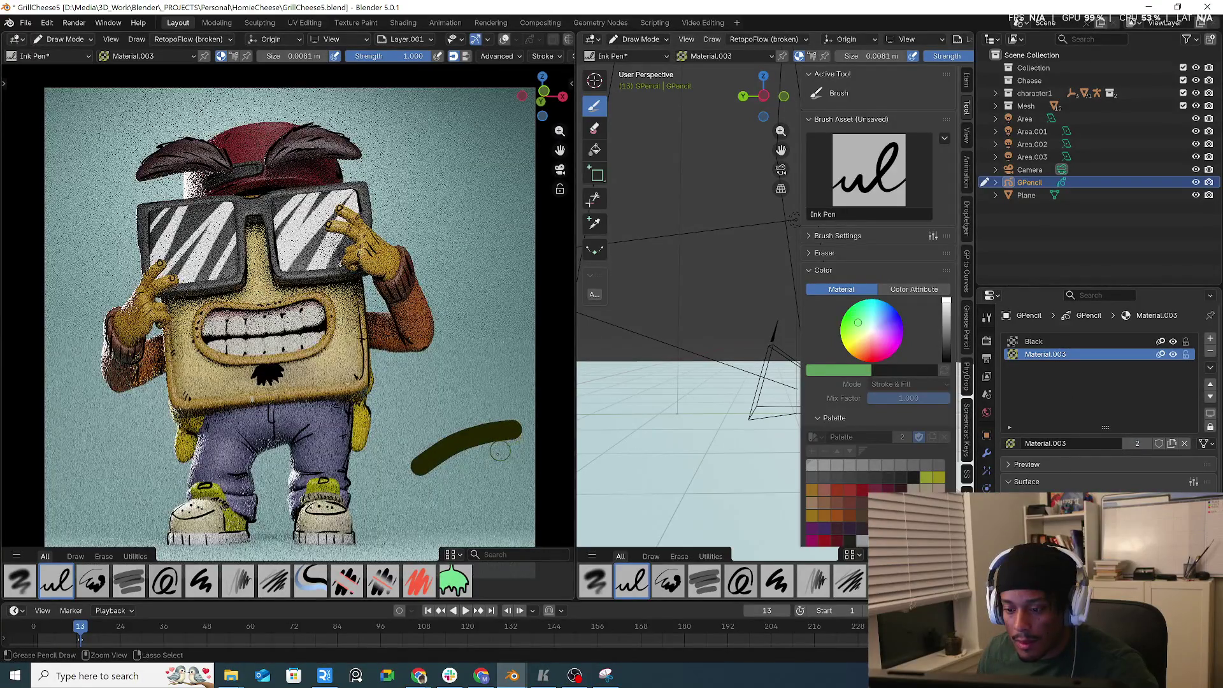
{"action": "key", "text": "ctrl+z"}
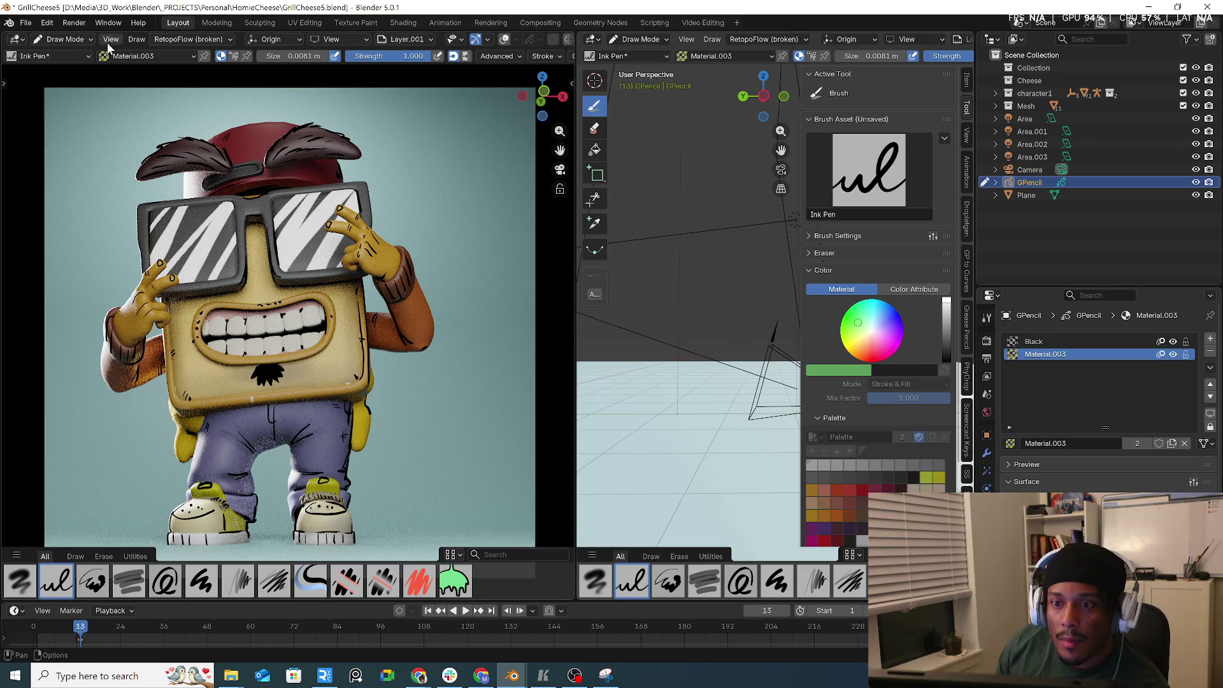
- Move Material.003 above Black in the slot list and show the Layer.003 and Layer list
{"action": "left_click", "coordinate": [129, 56]}
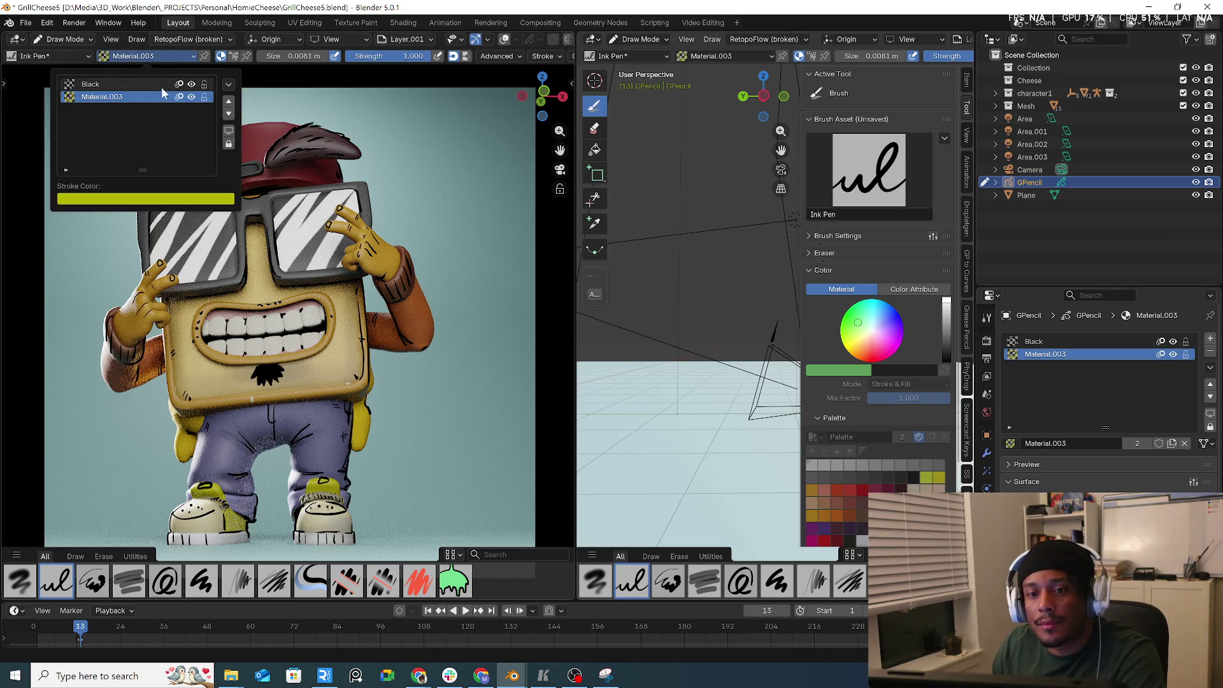
{"action": "left_click", "coordinate": [228, 104]}
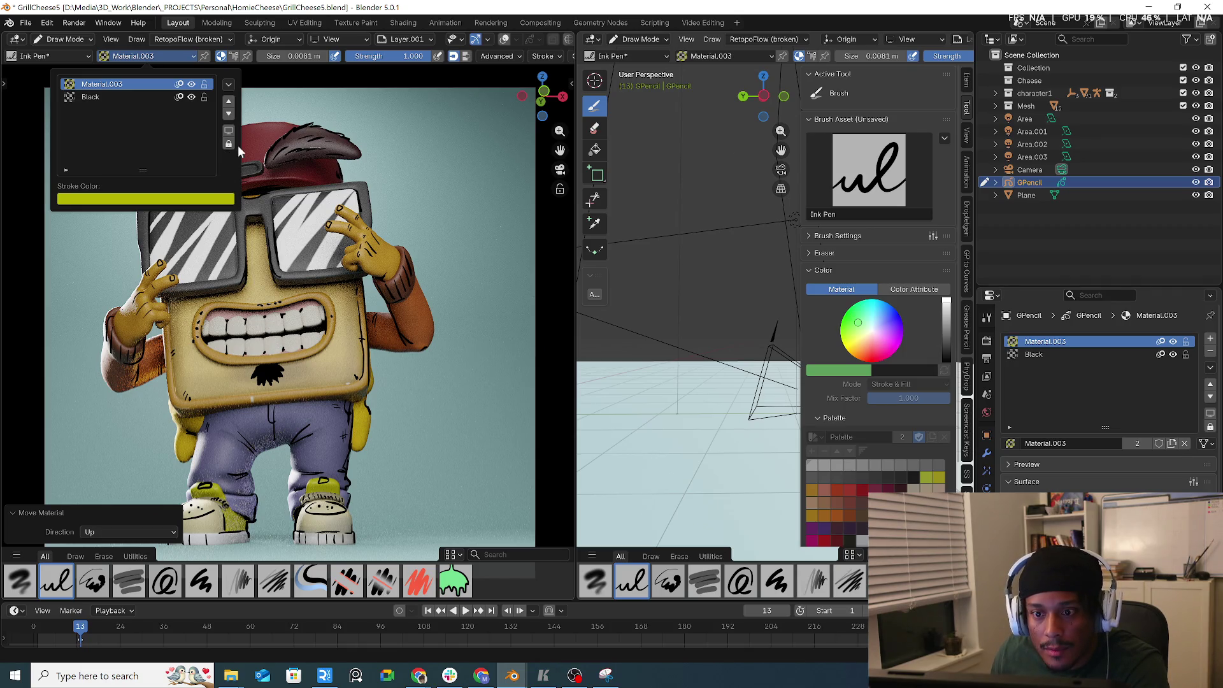
{"action": "left_click", "coordinate": [176, 55]}
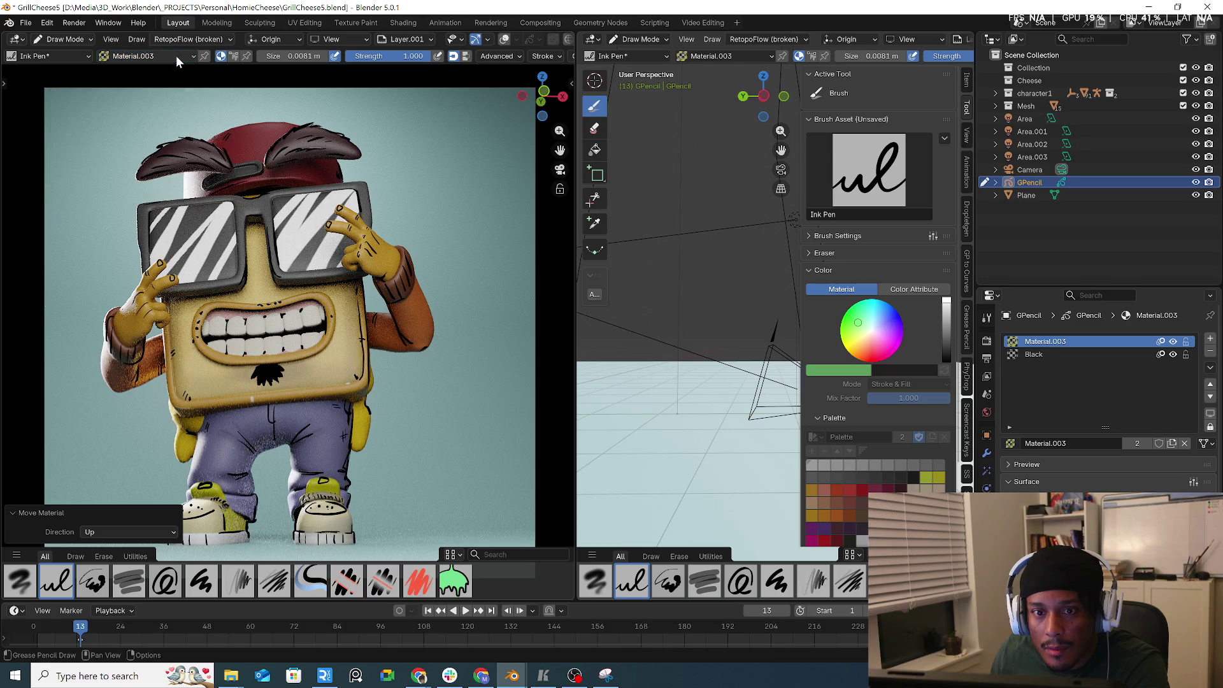
{"action": "left_click", "coordinate": [140, 39]}
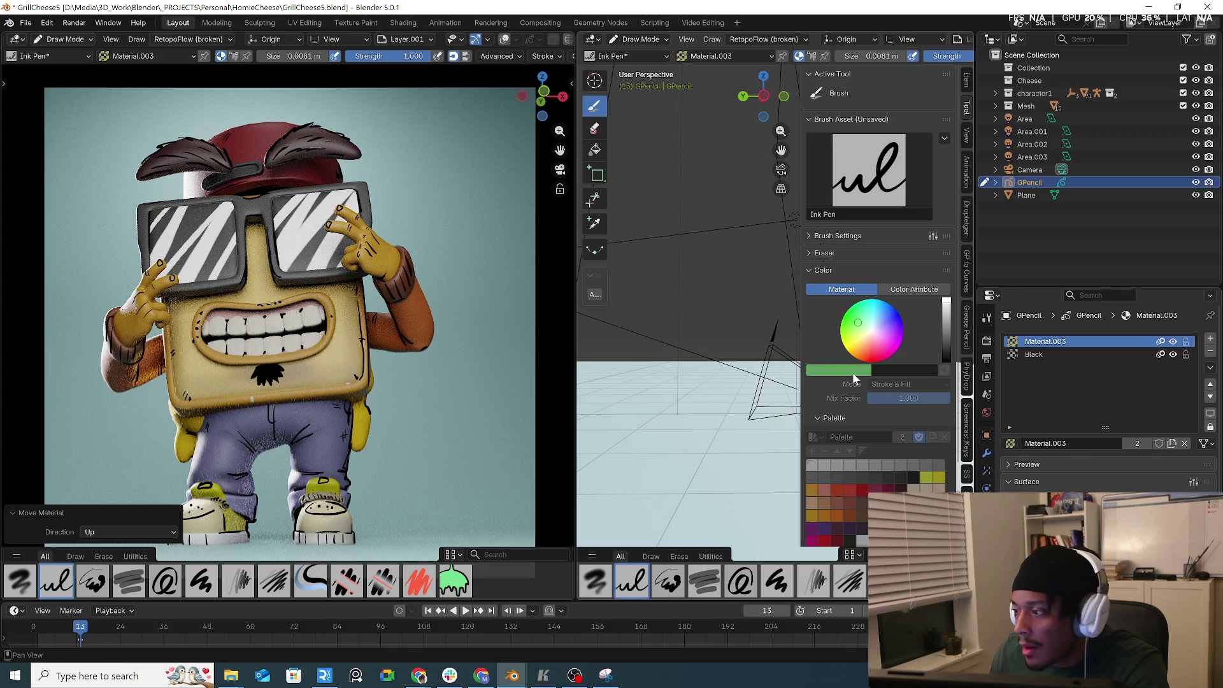
{"action": "left_click", "coordinate": [987, 507]}
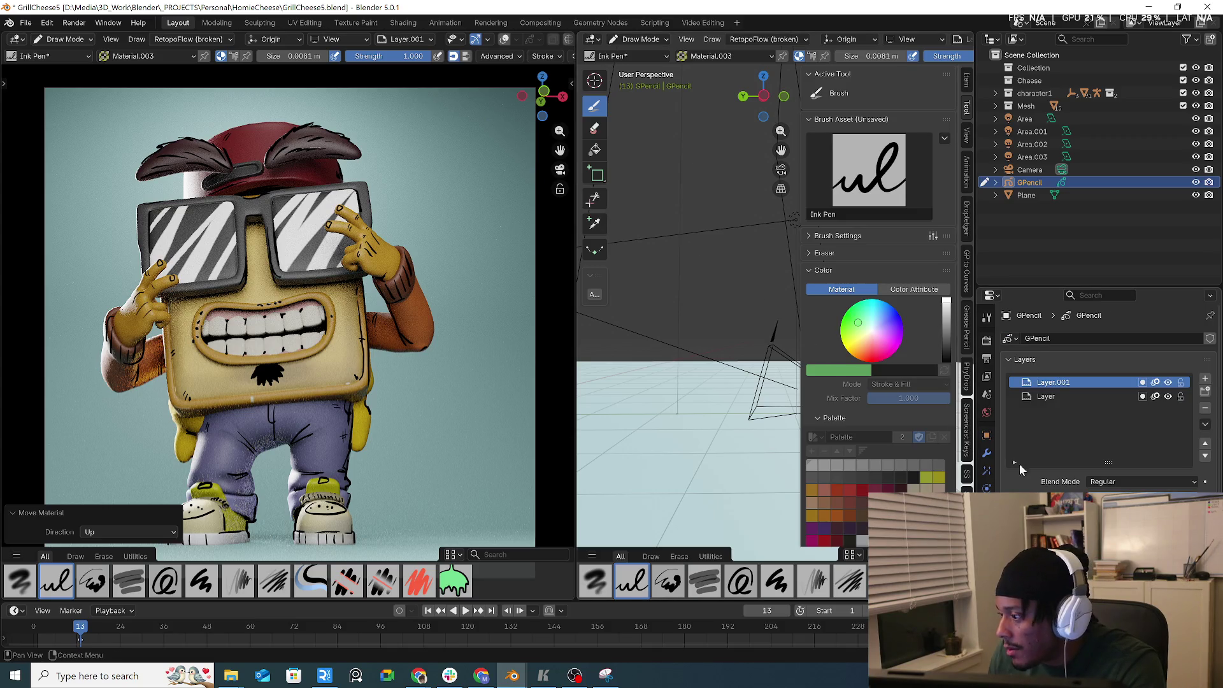
{"action": "left_click", "coordinate": [1167, 382]}
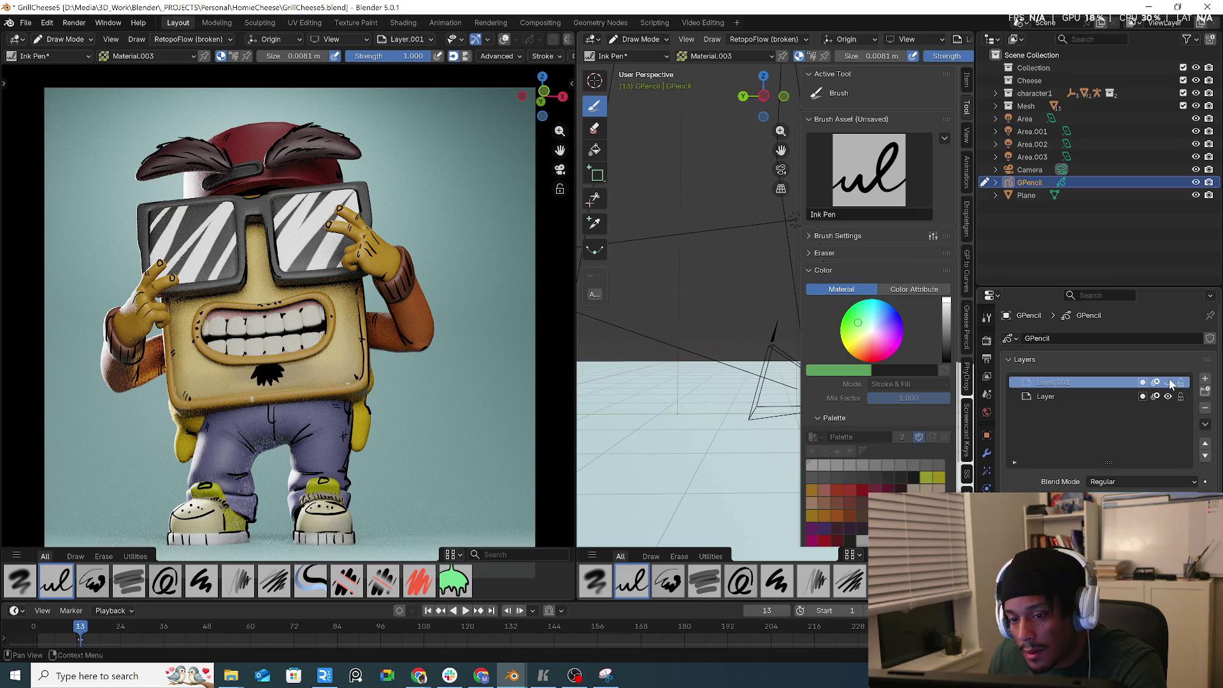
{"action": "left_click", "coordinate": [1169, 382]}
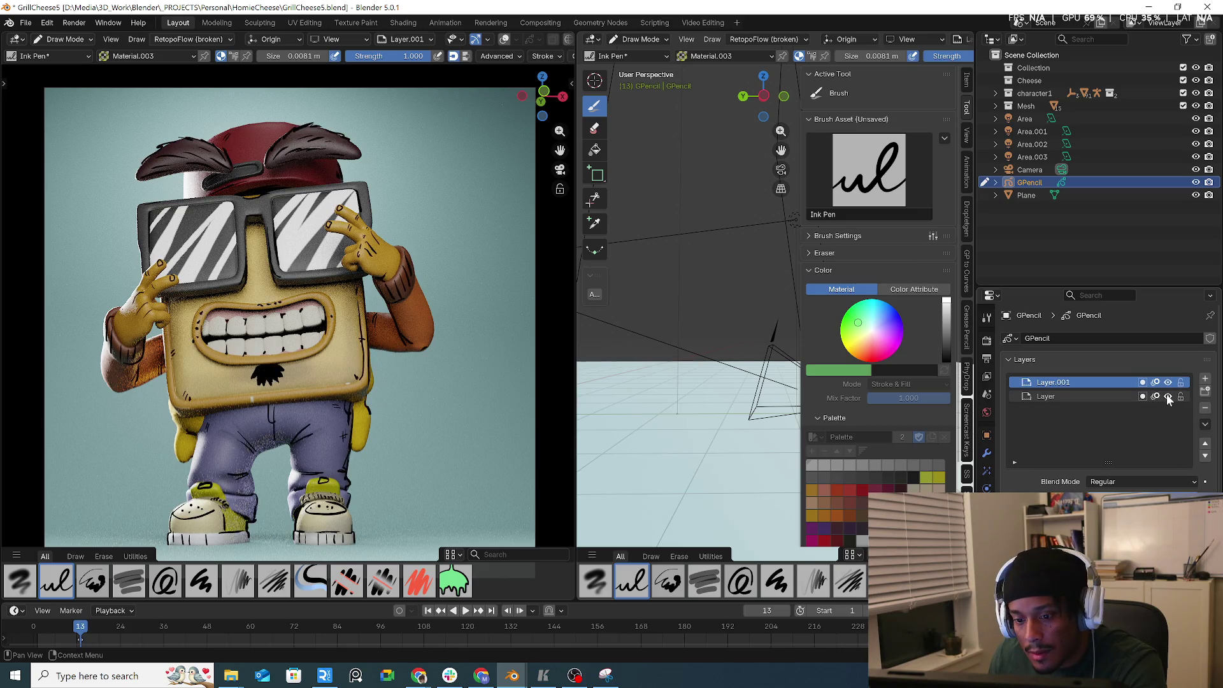
{"action": "left_click", "coordinate": [1168, 396]}
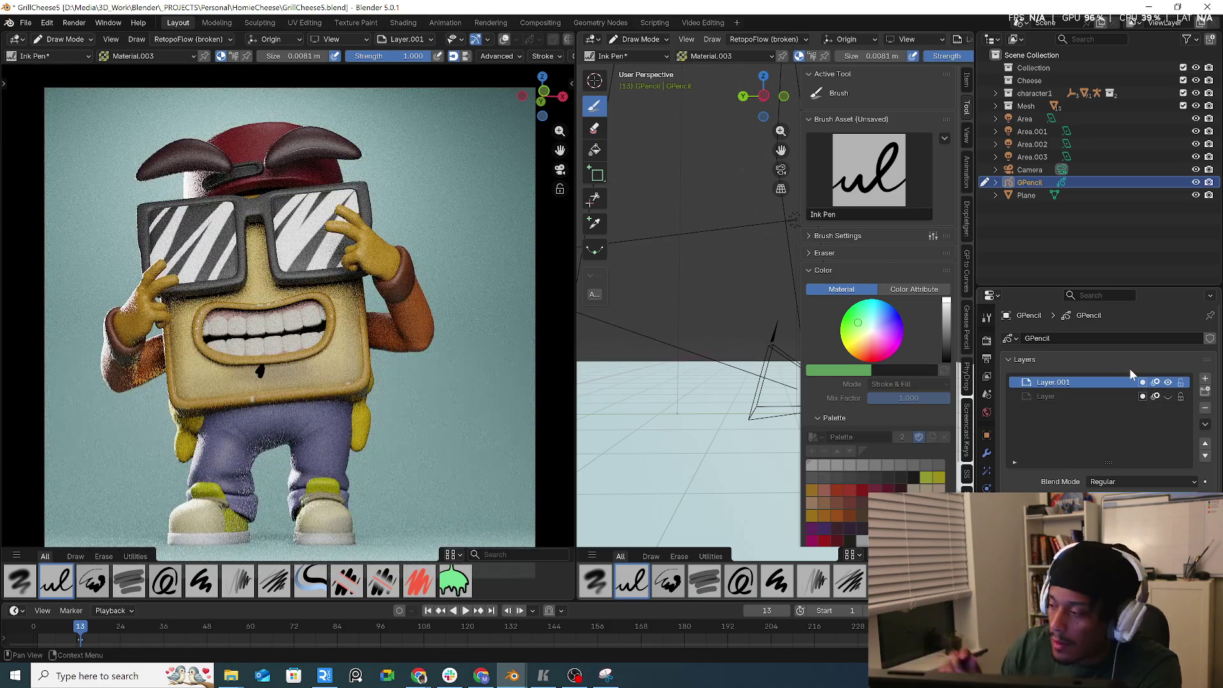
{"action": "left_click", "coordinate": [1096, 396]}
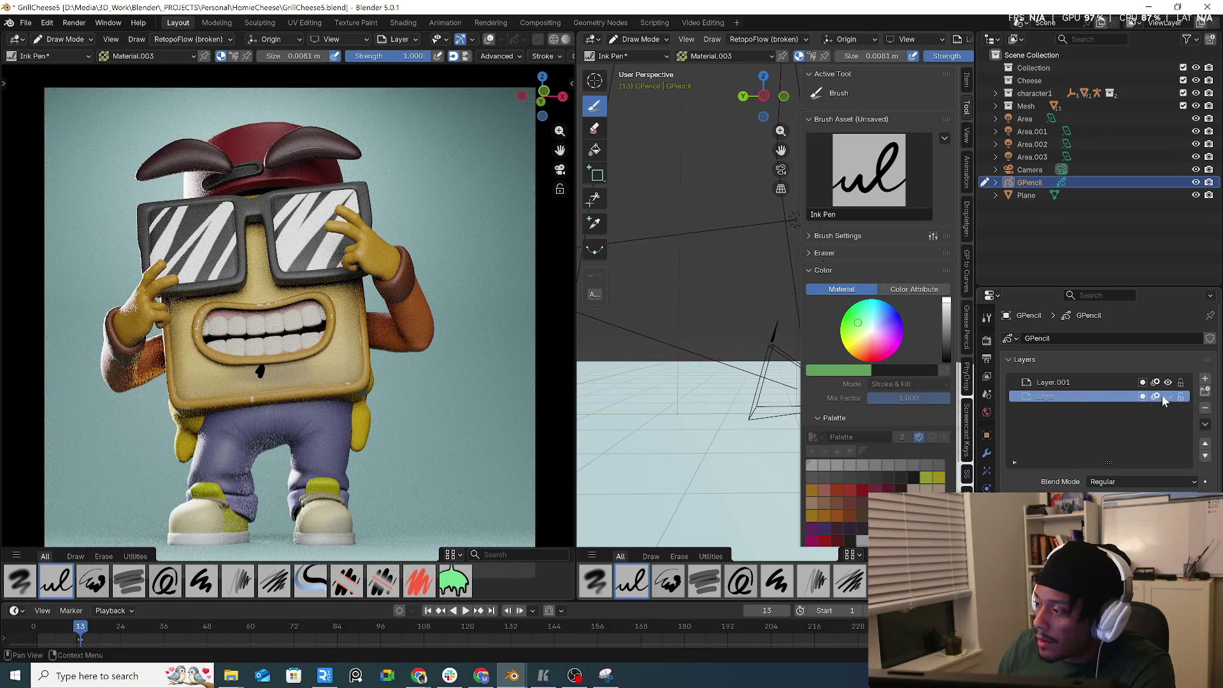
{"action": "left_click", "coordinate": [1168, 397]}
{"action": "left_click", "coordinate": [1106, 382]}
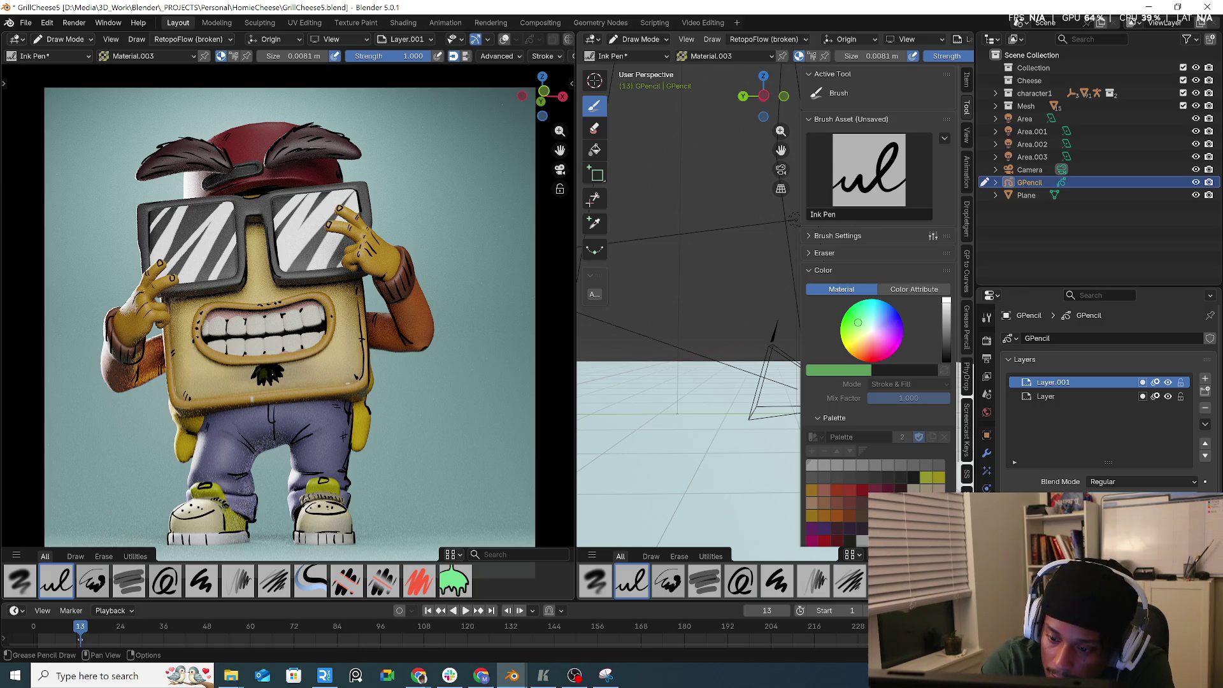
{"action": "key", "text": "ctrl+z"}
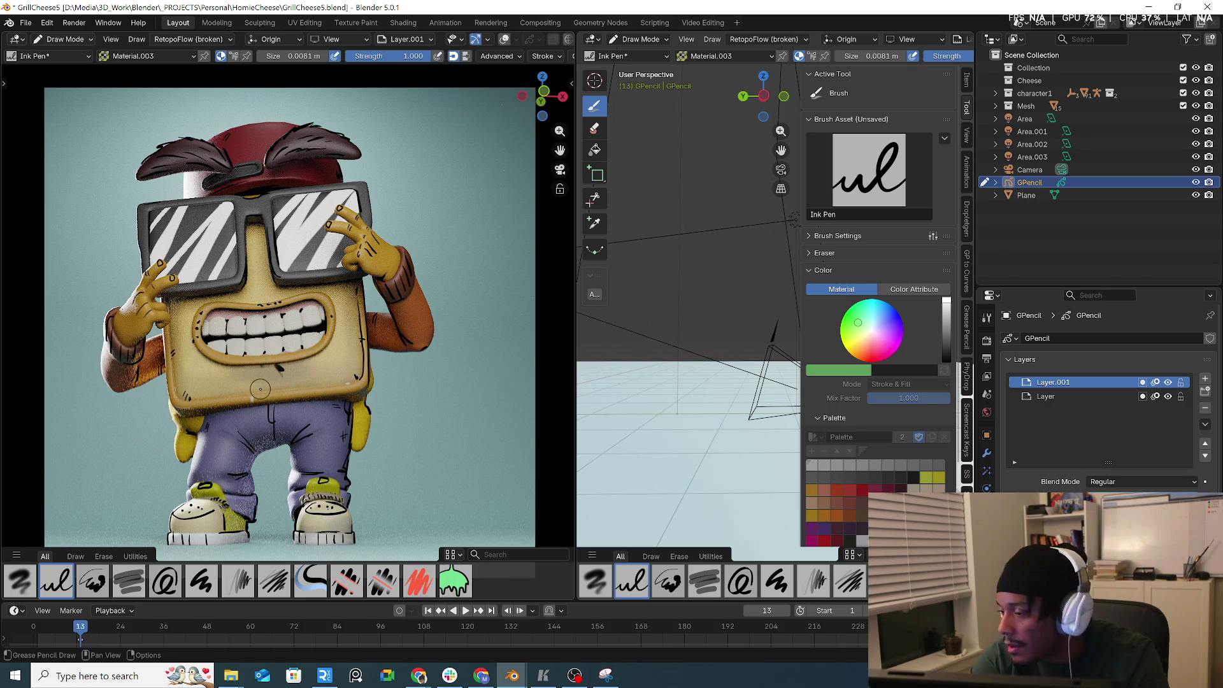
{"action": "key", "text": "ctrl+shift+z"}
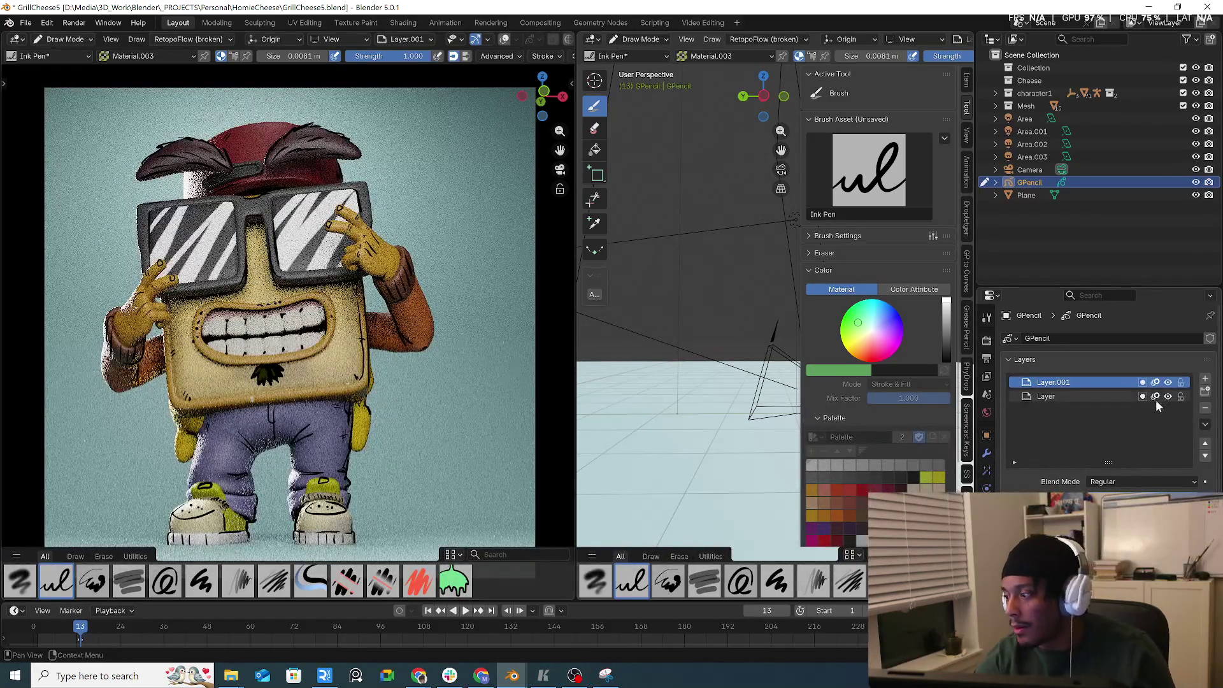
{"action": "left_click", "coordinate": [1167, 396]}
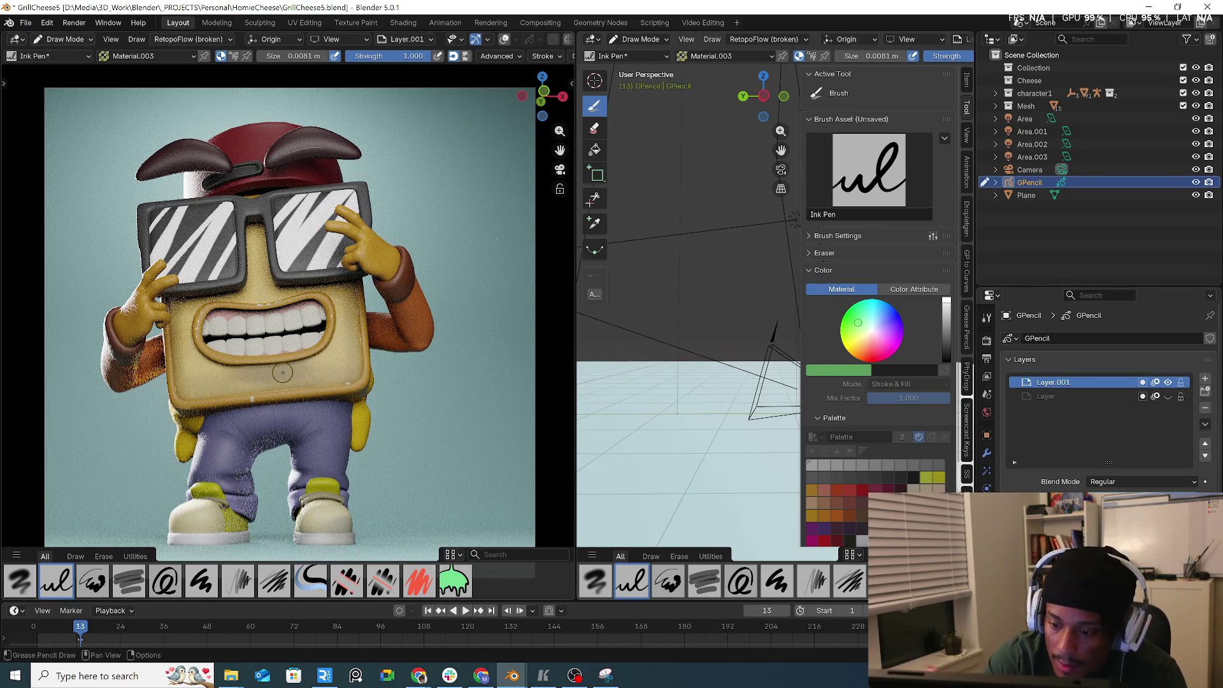
{"action": "left_click", "coordinate": [1168, 397]}
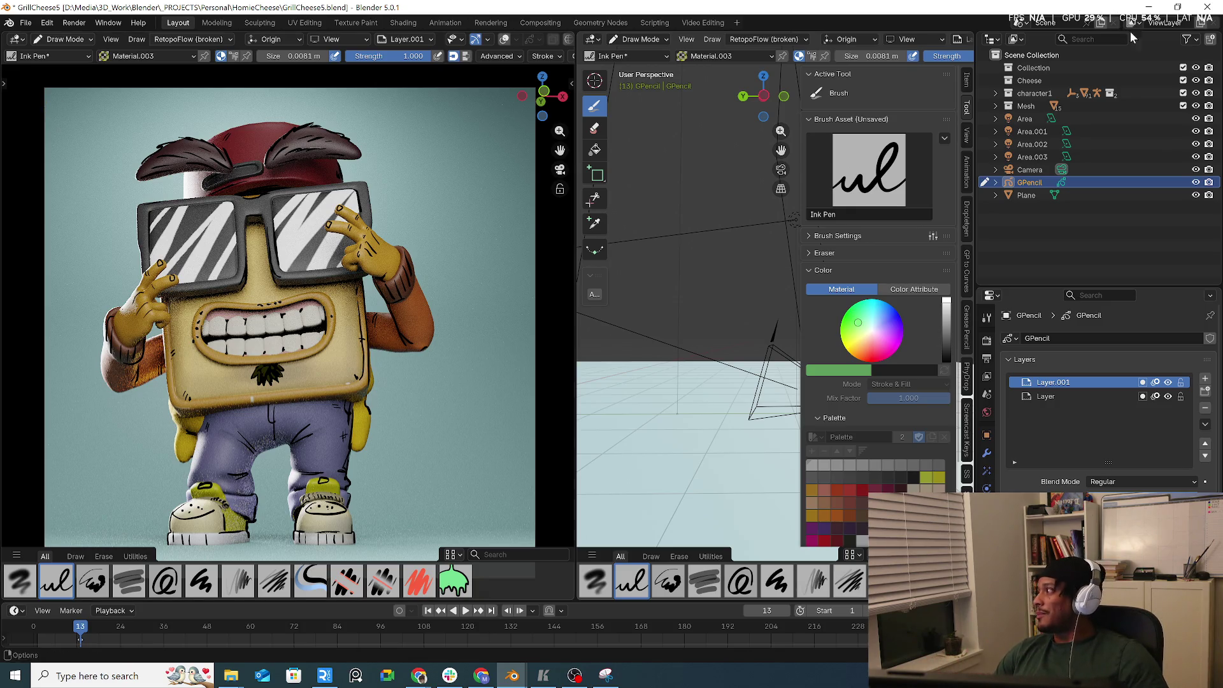
{"action": "key", "text": "alt+Tab"}
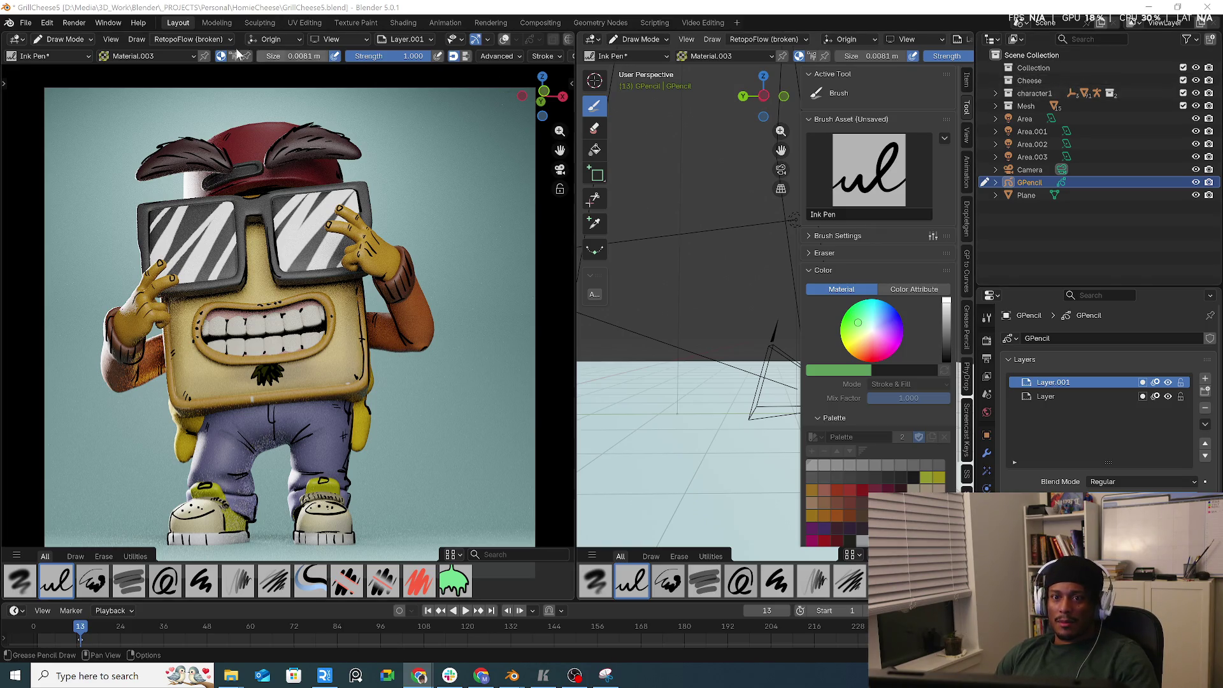
- Open the render result window with Render > View Render
{"action": "left_click", "coordinate": [108, 22]}
{"action": "mouse_move", "coordinate": [71, 24]}
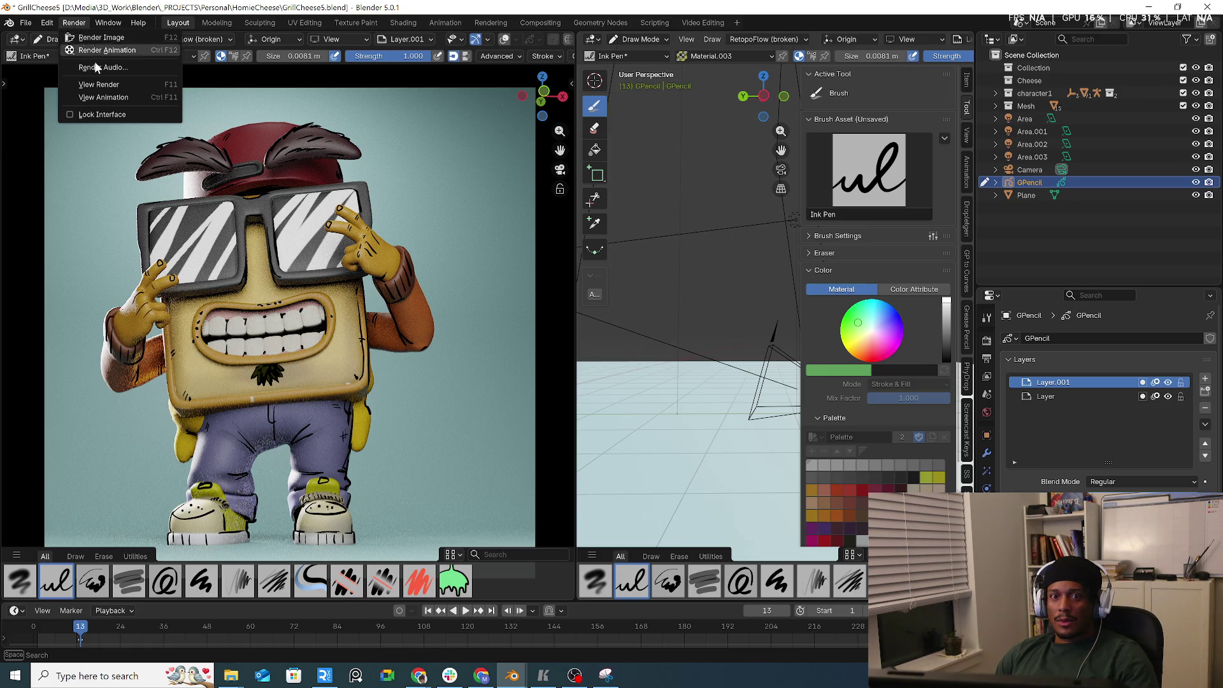
{"action": "left_click", "coordinate": [108, 86]}
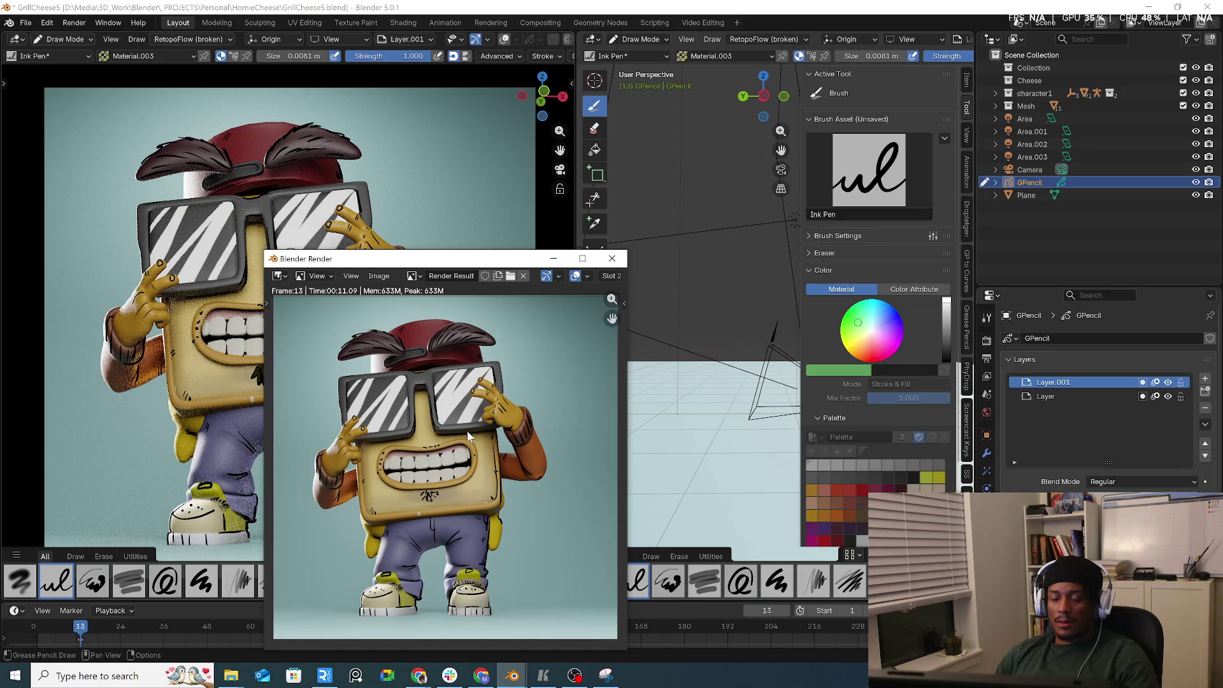
- Render frame 13 into empty Slot 3, enlarge the window, and open its Image menu
{"action": "left_click", "coordinate": [610, 276]}
{"action": "left_click", "coordinate": [591, 317]}
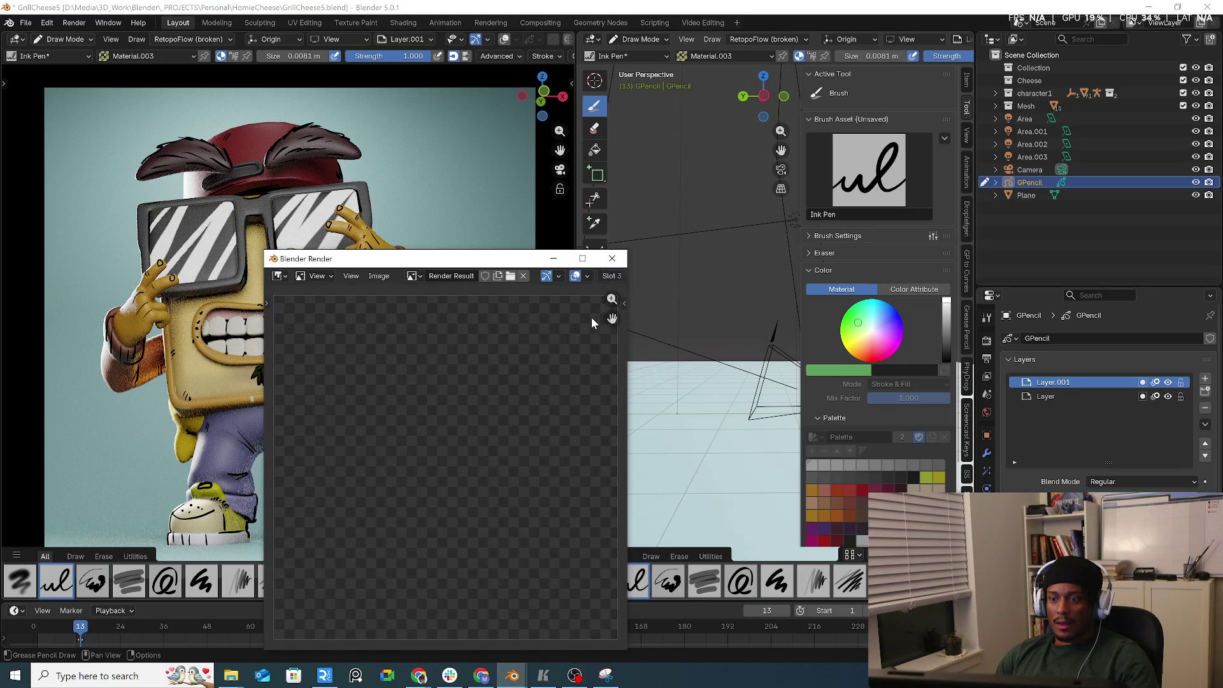
{"action": "key", "text": "F12"}
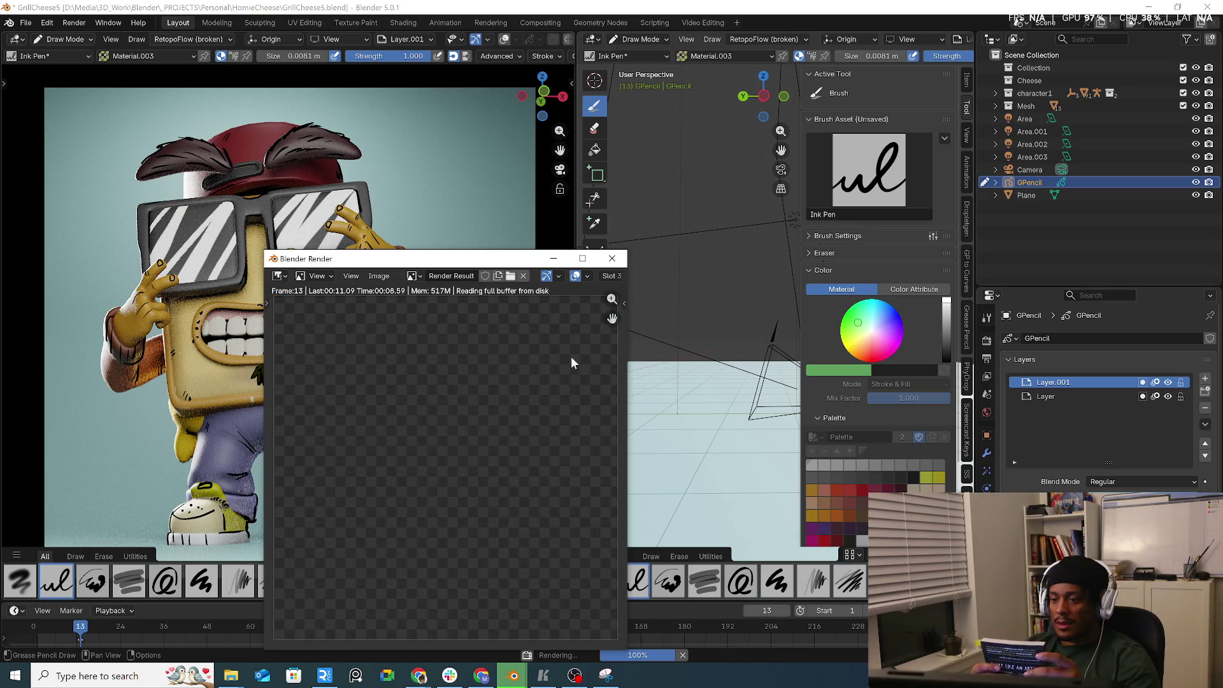
{"action": "left_click_drag", "start_coordinate": [265, 251], "coordinate": [223, 203]}
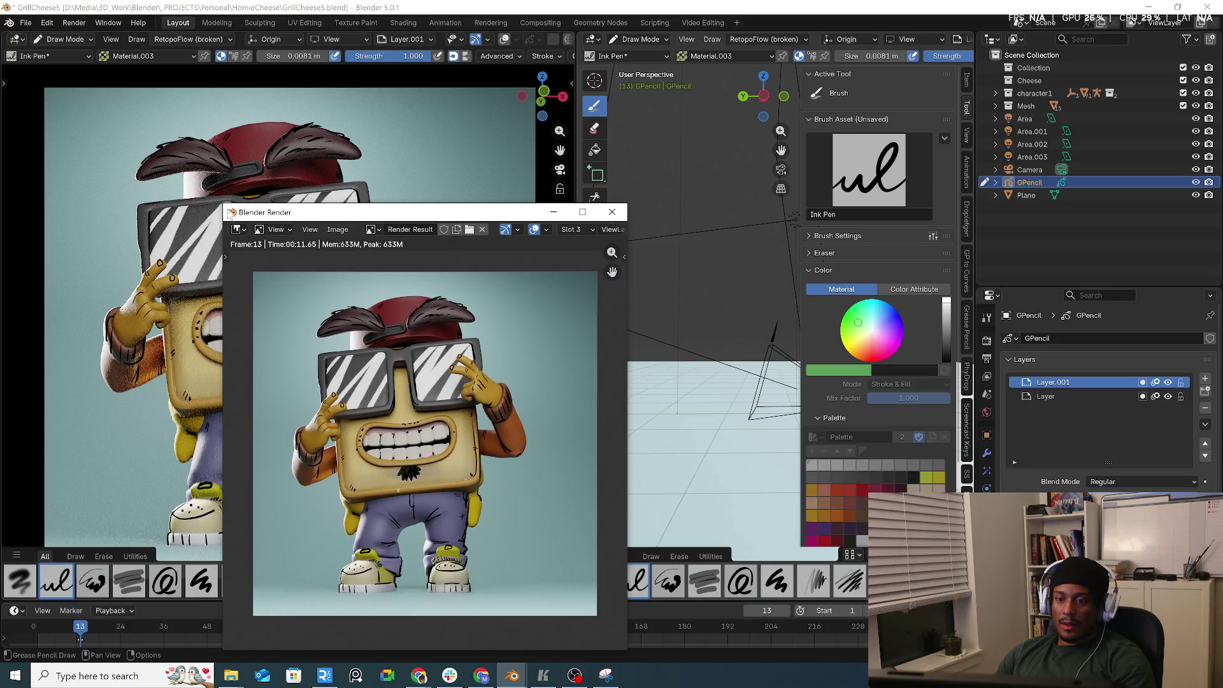
{"action": "left_click", "coordinate": [338, 230]}
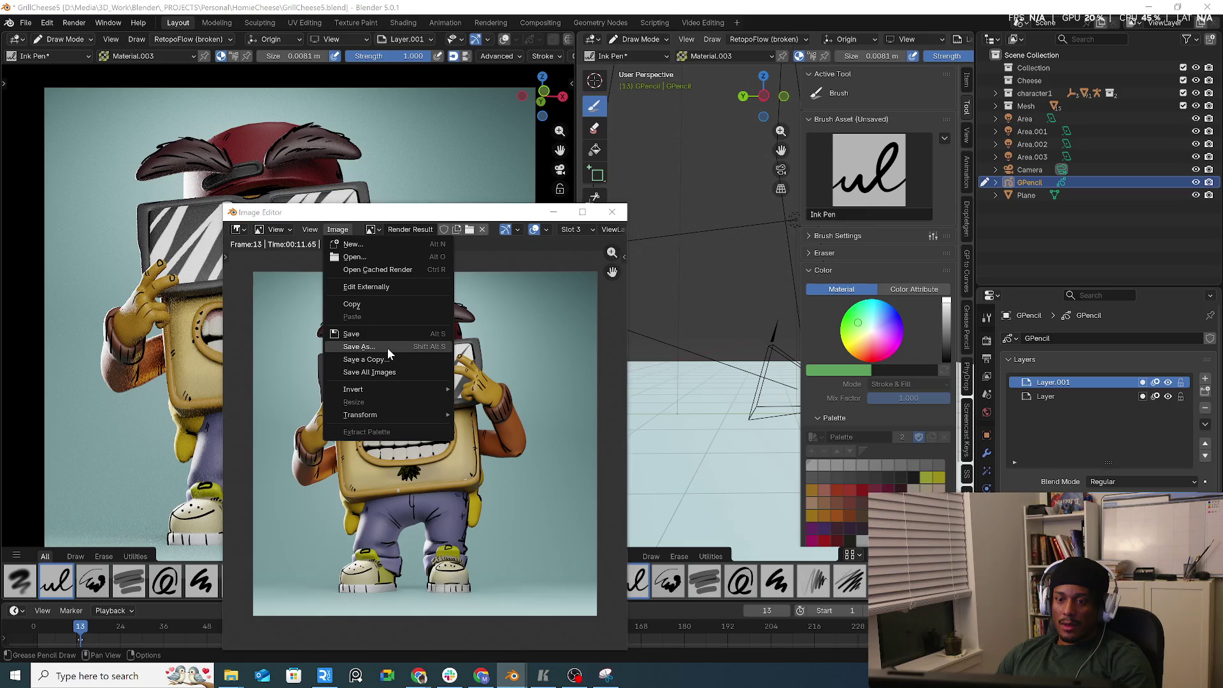
- Save the Slot 3 render as an image file and return the viewport to Rendered shading
{"action": "left_click", "coordinate": [387, 348]}
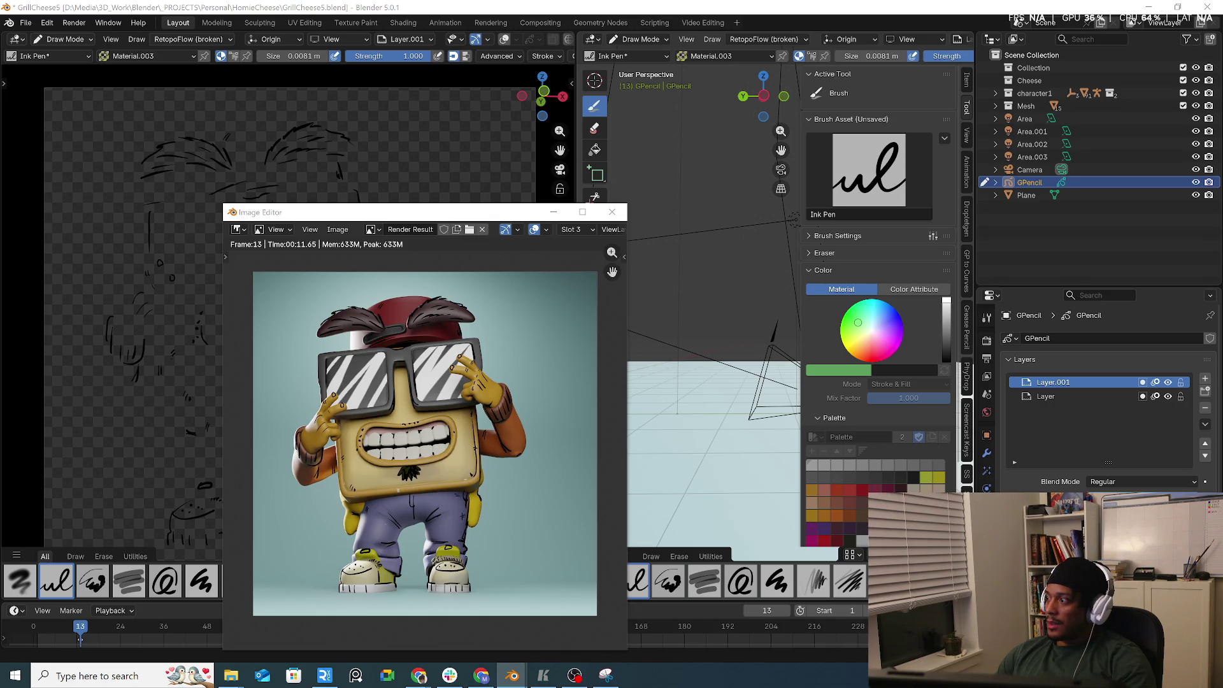
{"action": "key", "text": "z"}
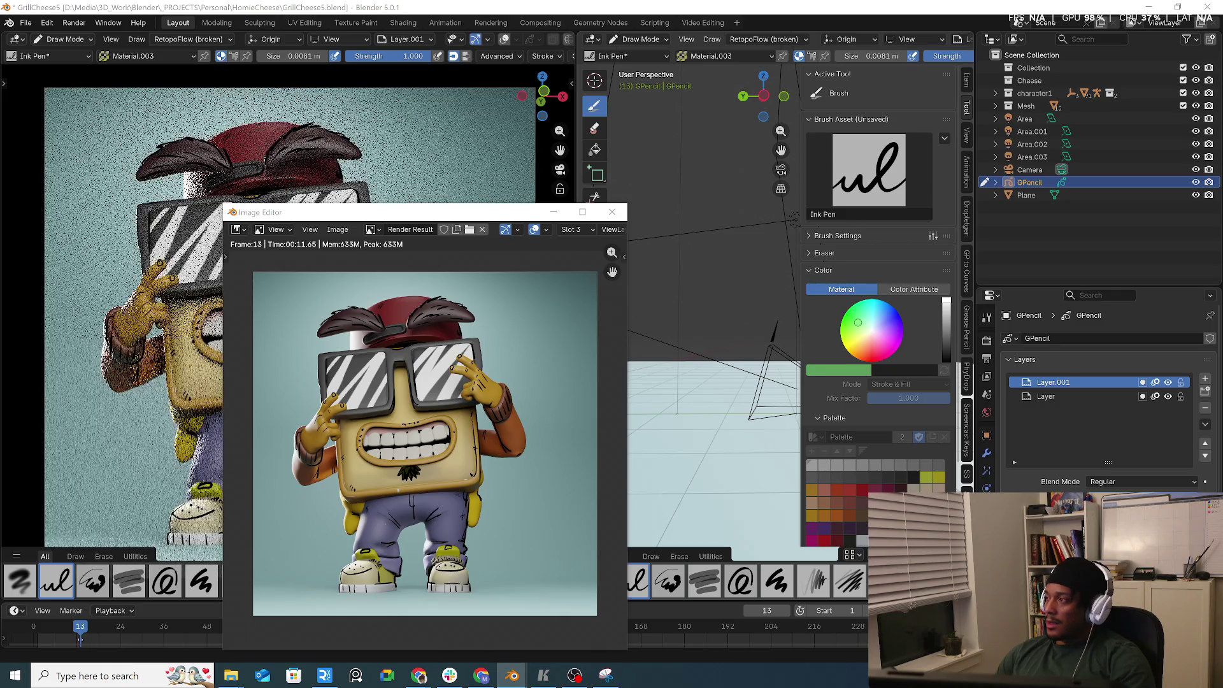